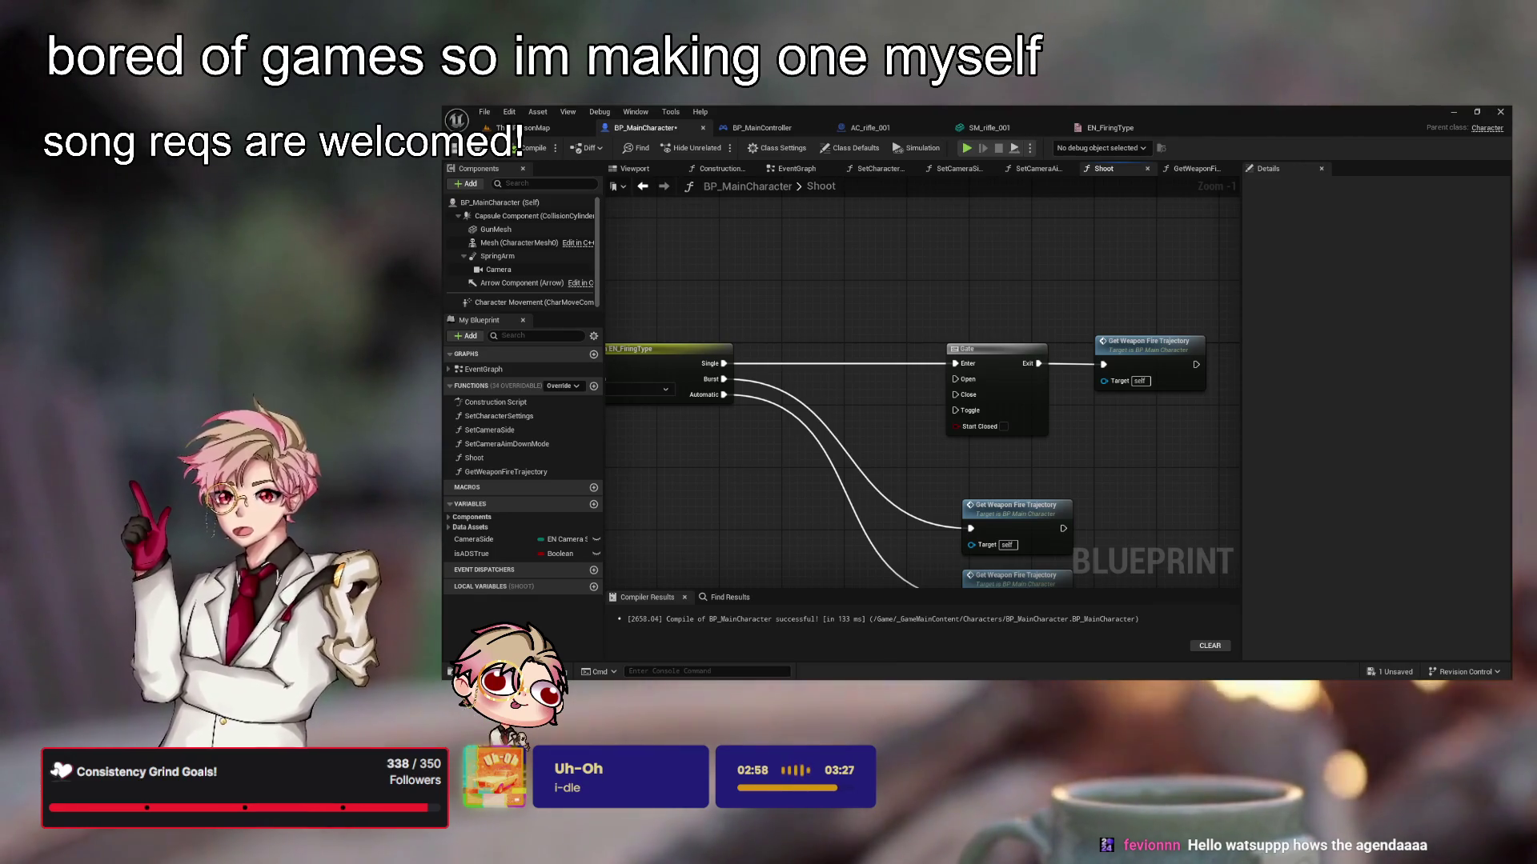
# Return to the ThirdPersonMap level and start a Play-in-Editor session with Alt+P
pyautogui.click(538, 128)
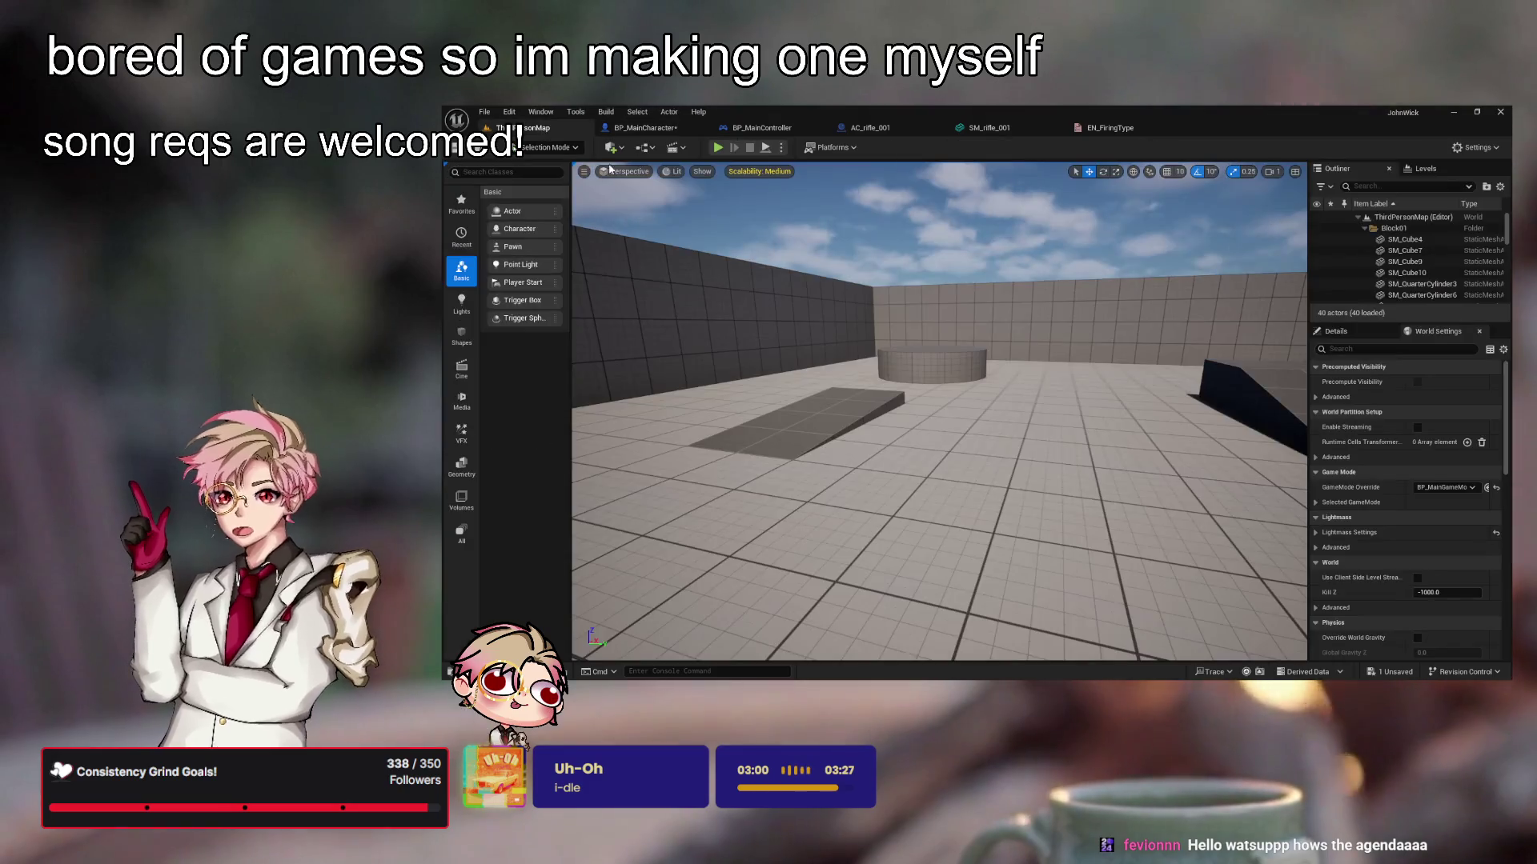
pyautogui.hotkey('alt', 'p')
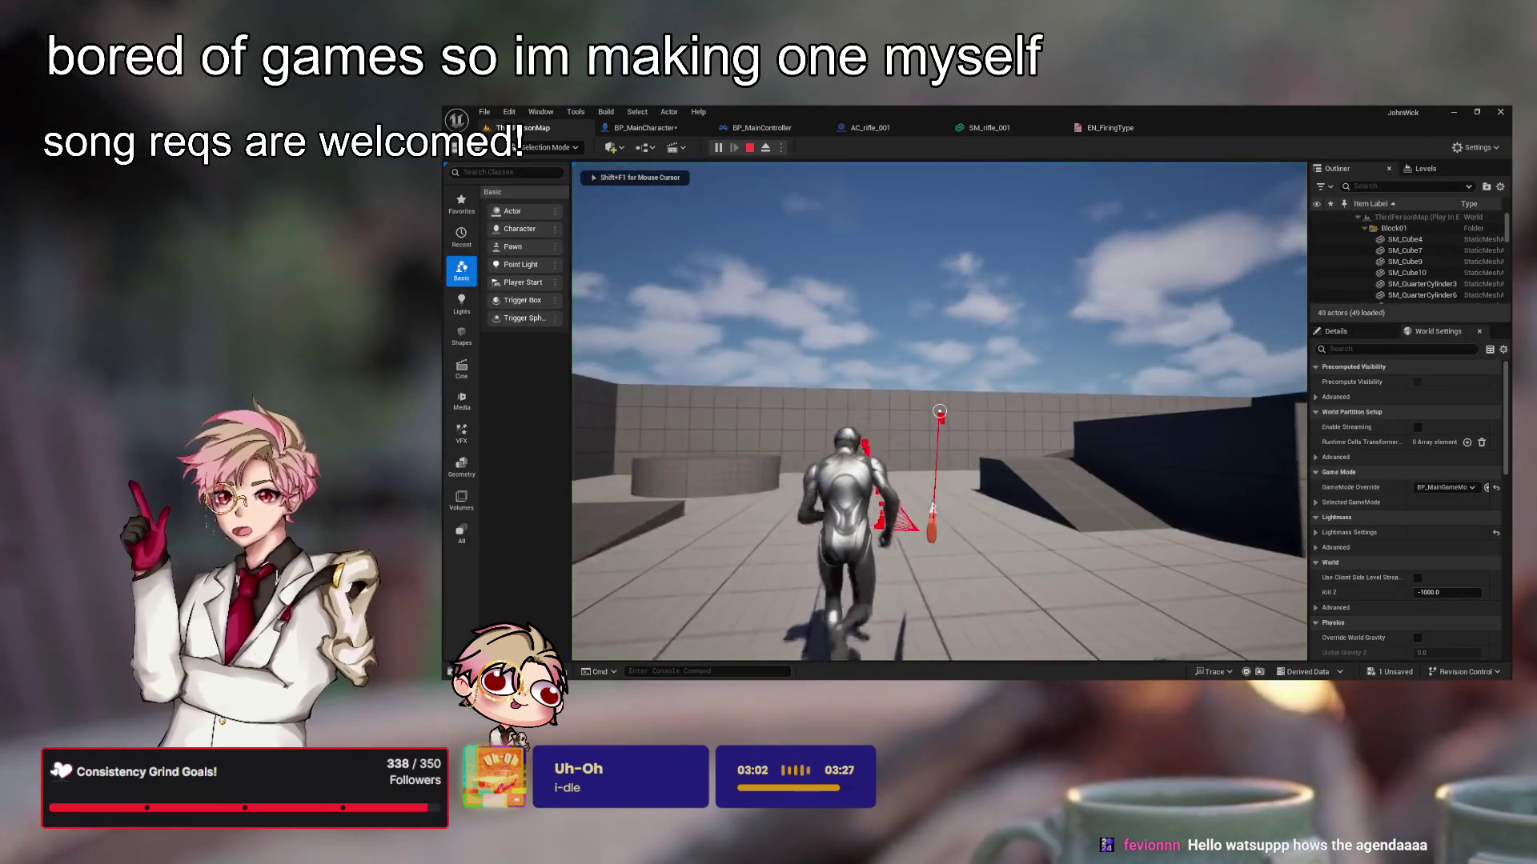
# Fire several red weapon traces at the wall while walking and jumping
pyautogui.click(939, 411)
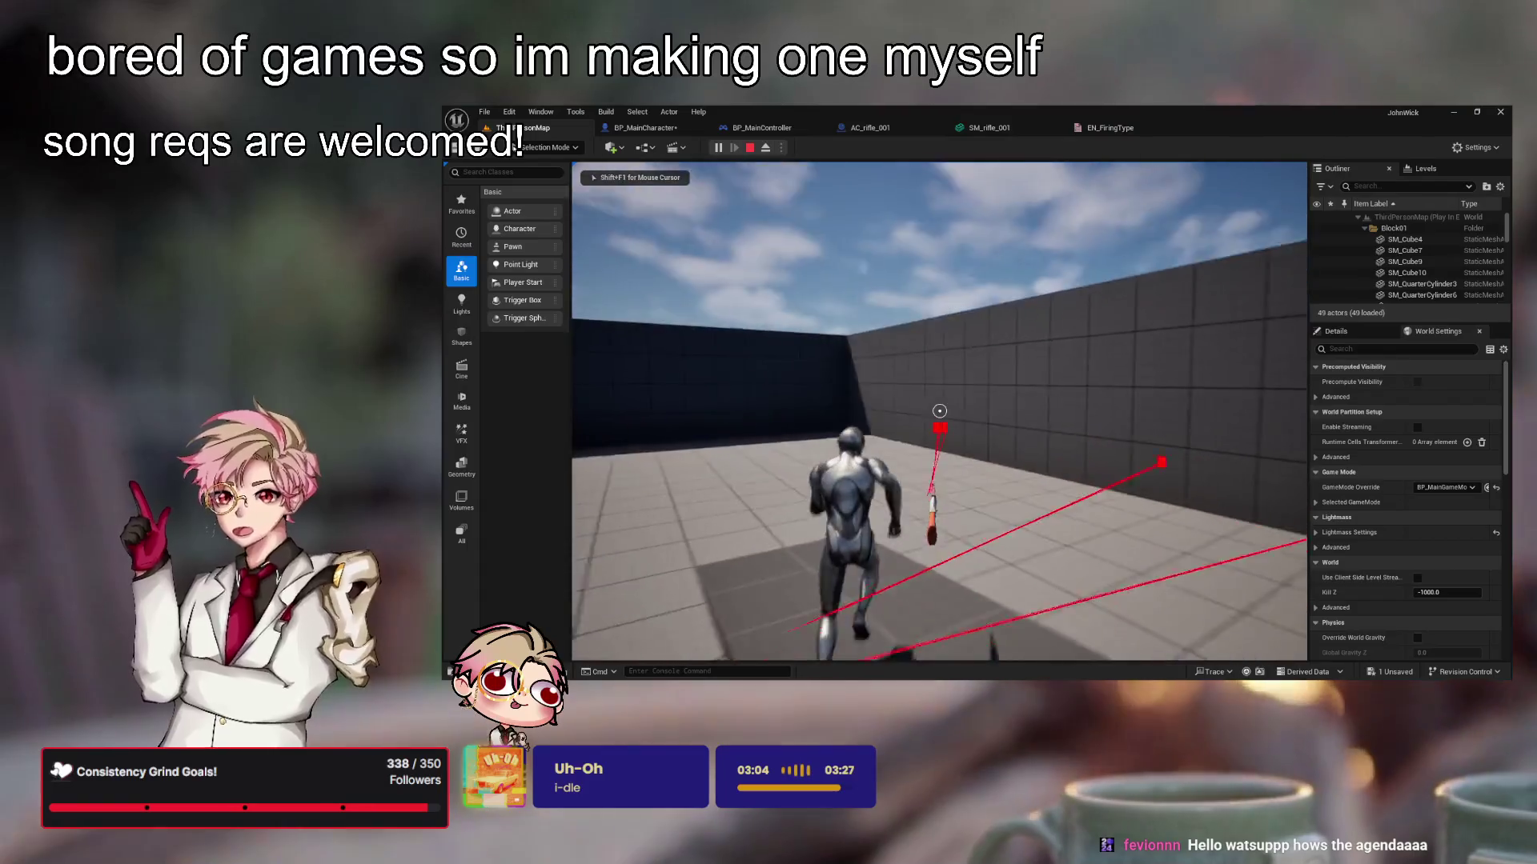
pyautogui.click(939, 410)
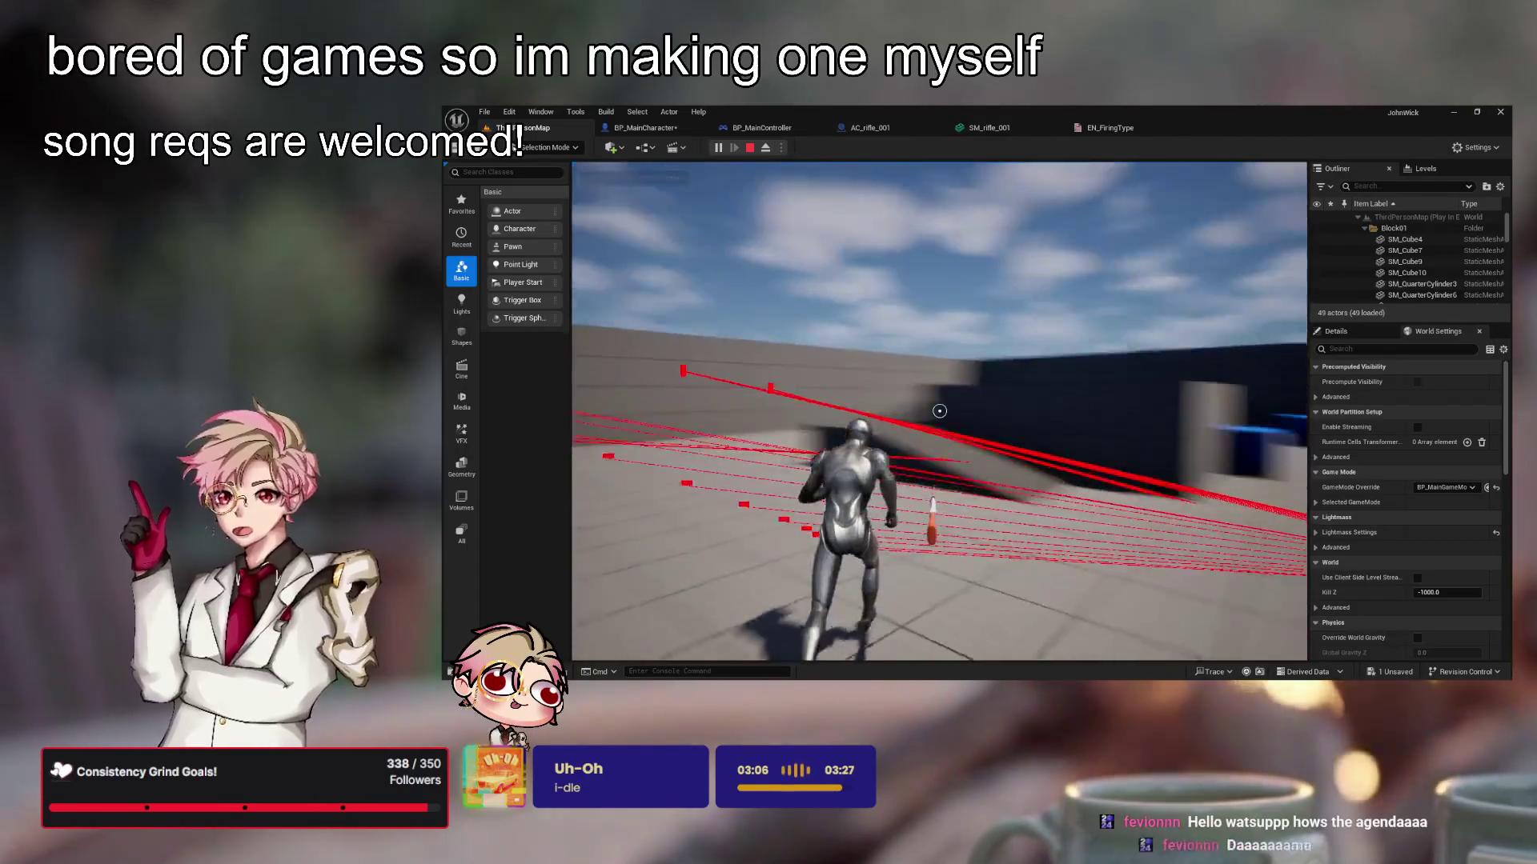
pyautogui.press('w')
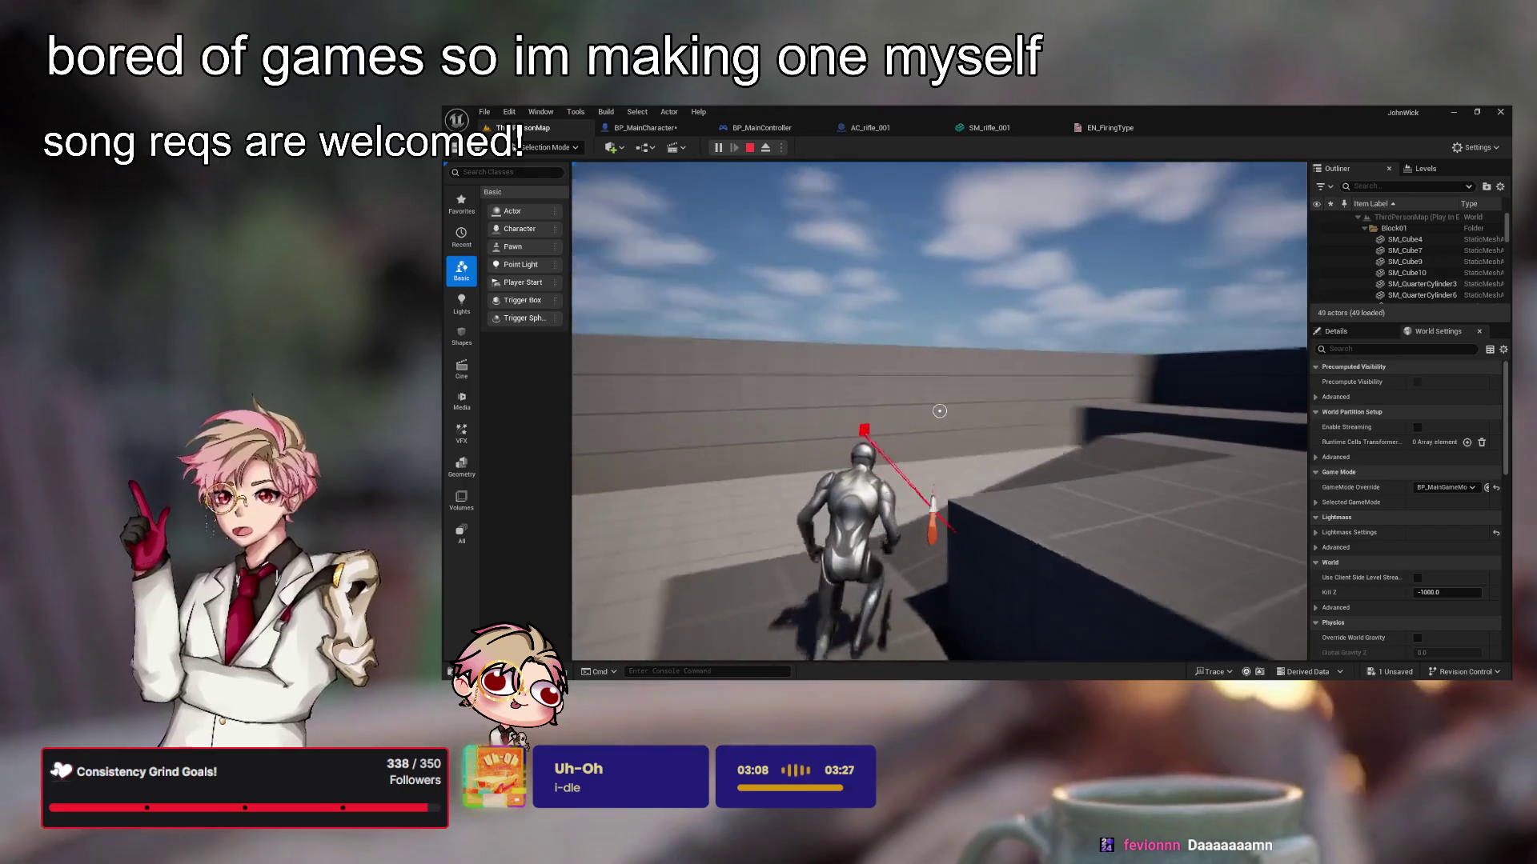
pyautogui.click(939, 411)
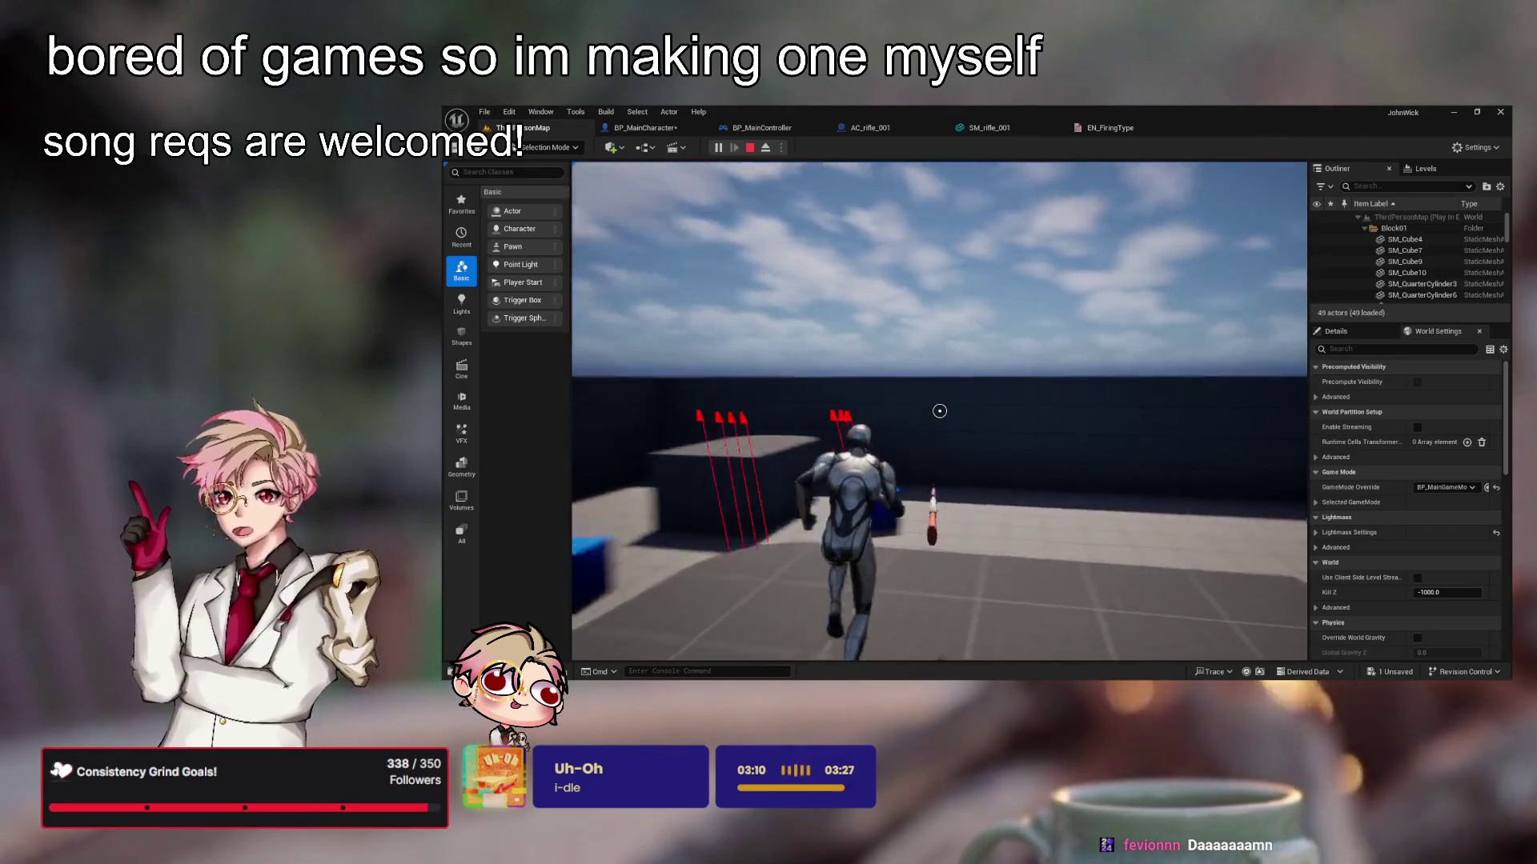
pyautogui.click(940, 411)
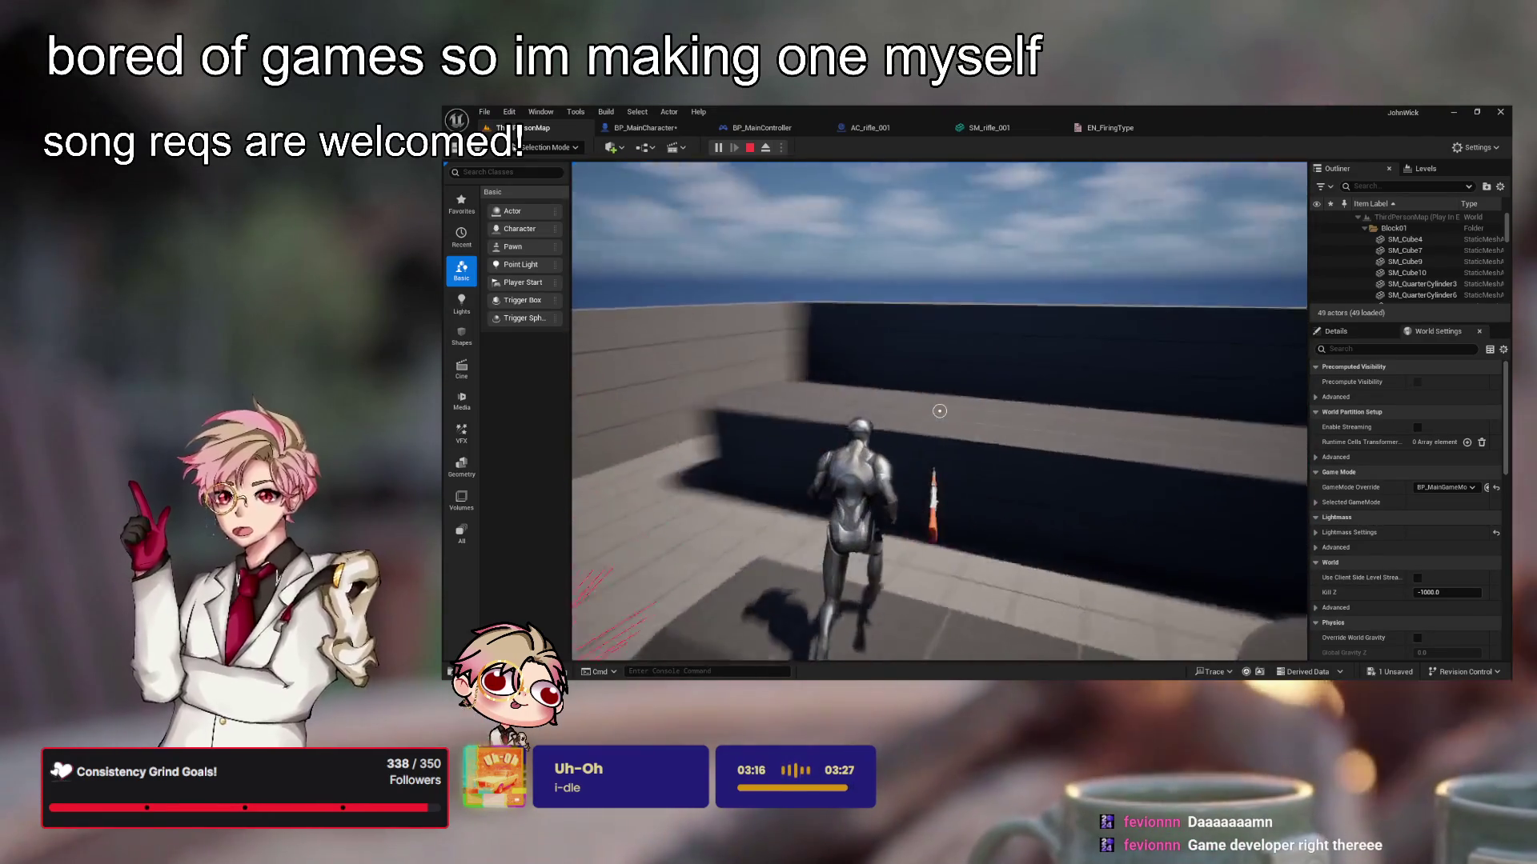
pyautogui.press('space')
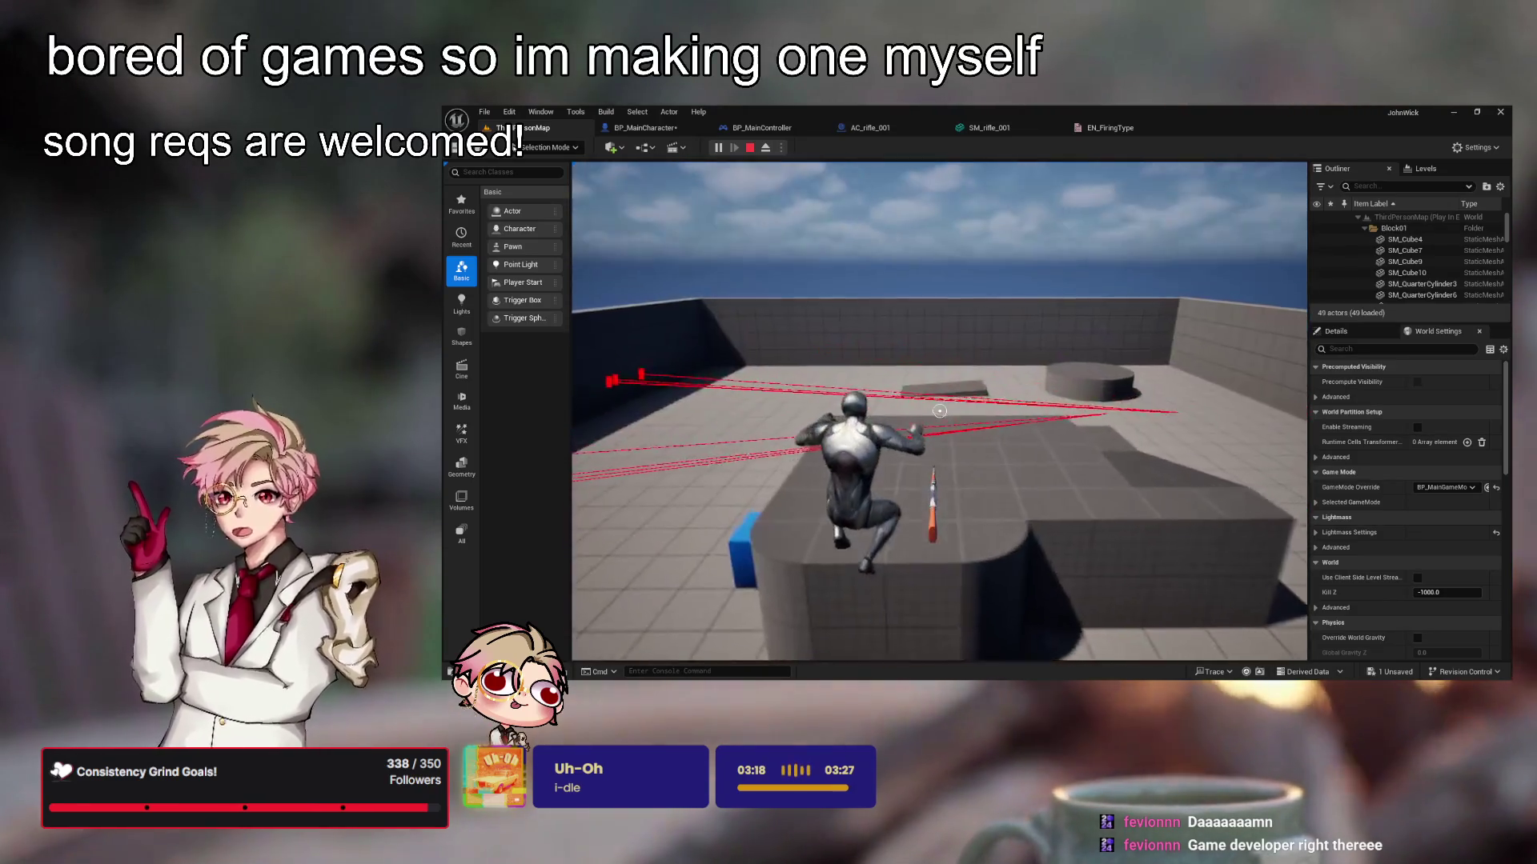
pyautogui.click(939, 411)
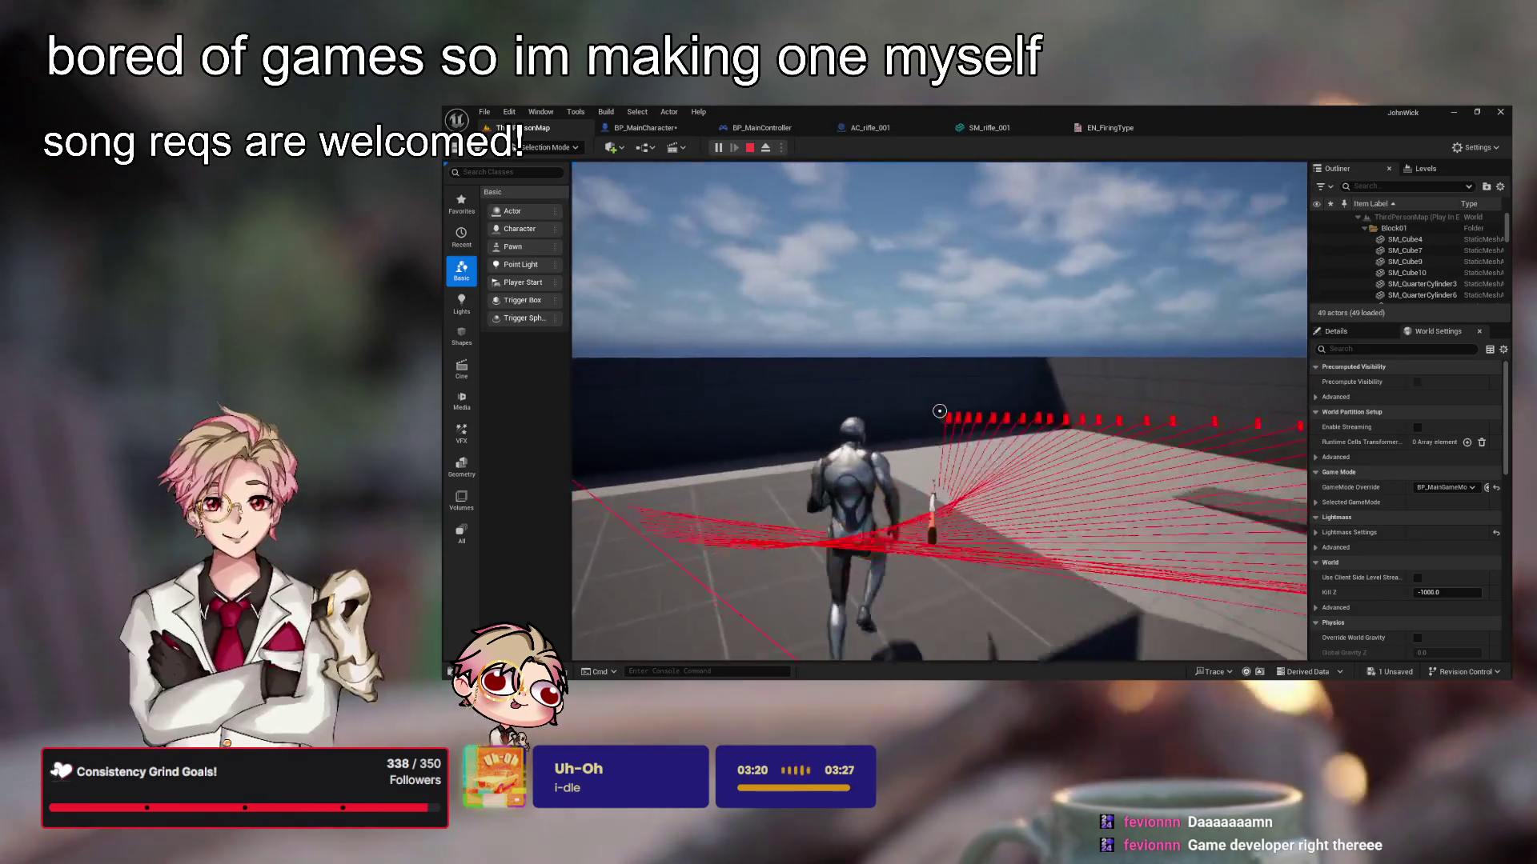
# Jump onto the blue block and fire again, then end the playtest and view EN_FiringType
pyautogui.press('space')
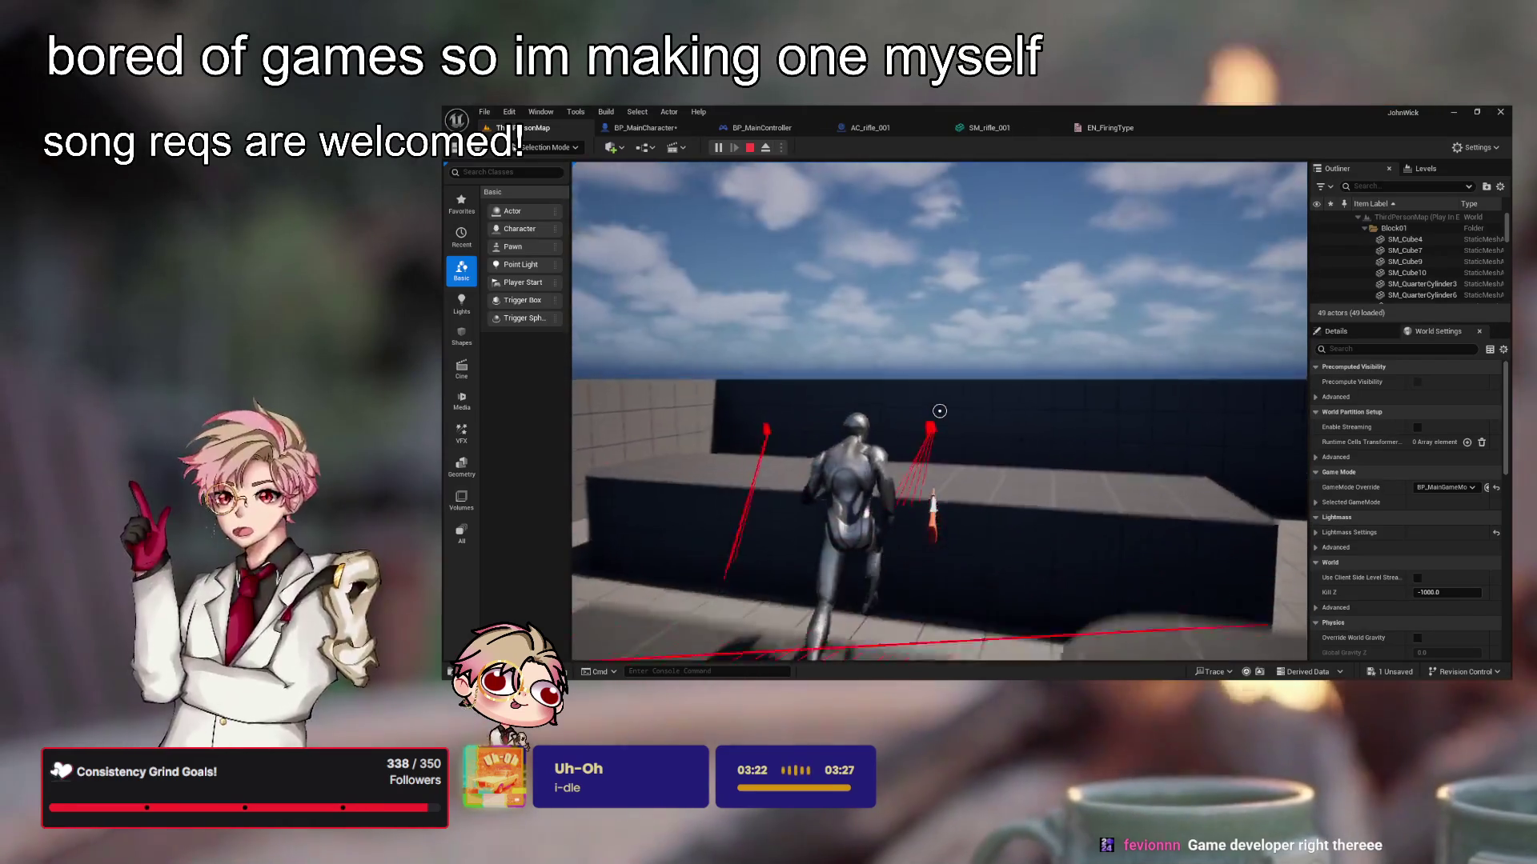
pyautogui.press('space')
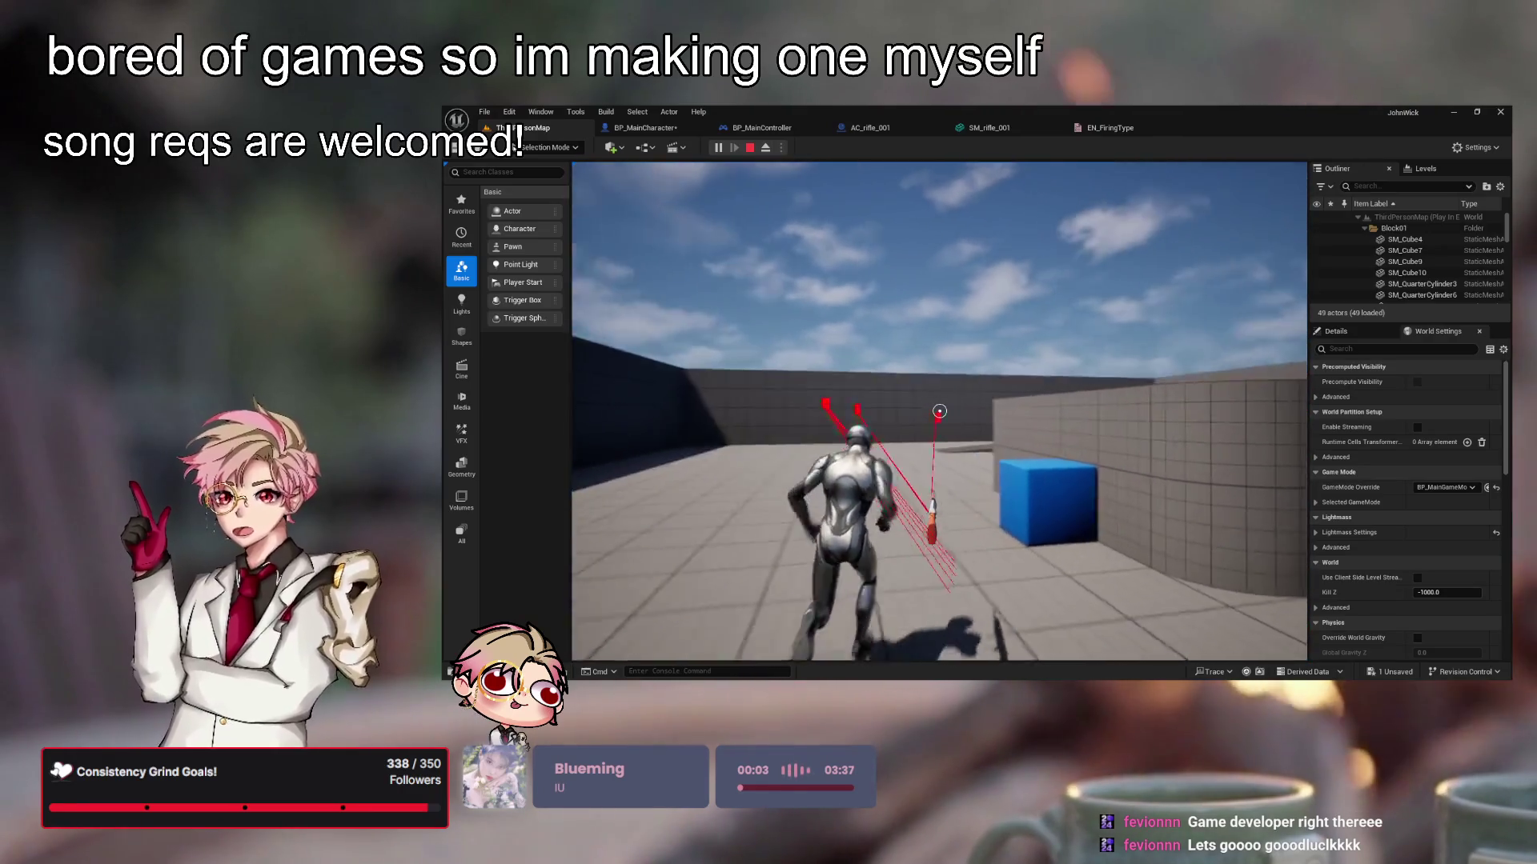
pyautogui.press('space')
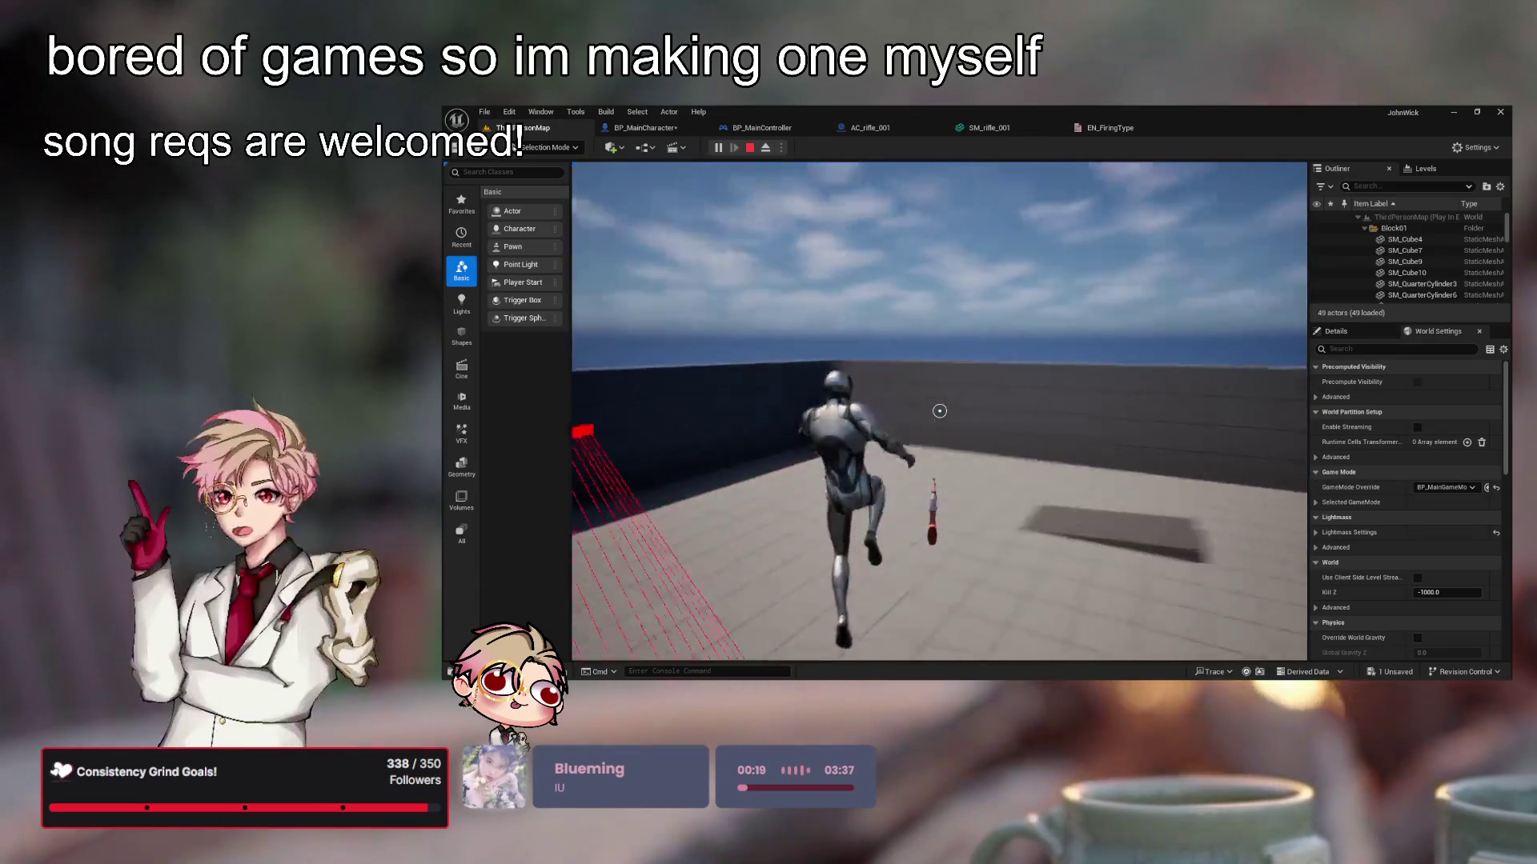
pyautogui.click(939, 411)
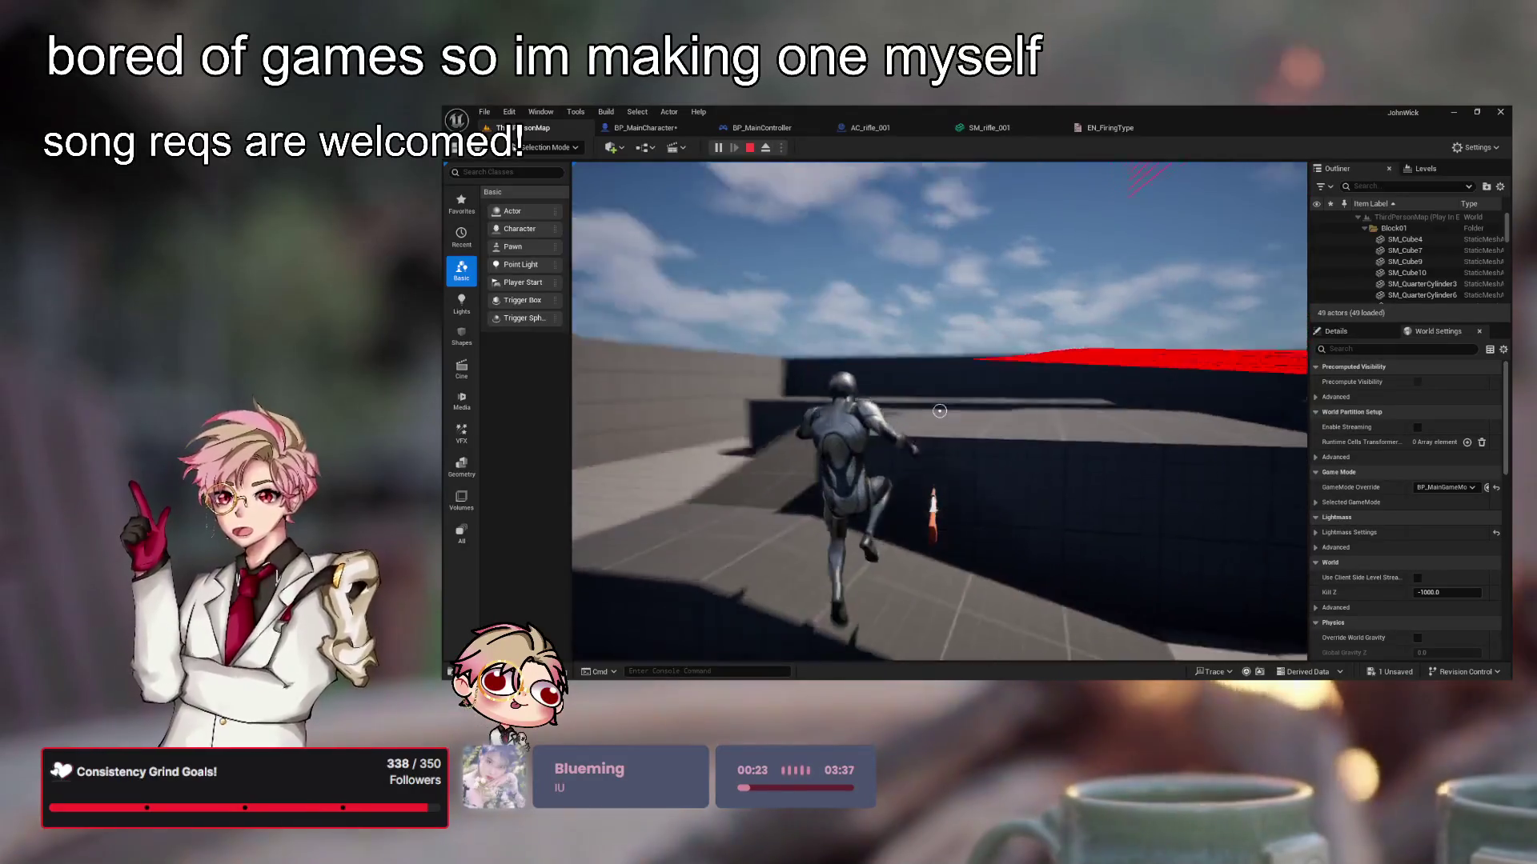
pyautogui.press('space')
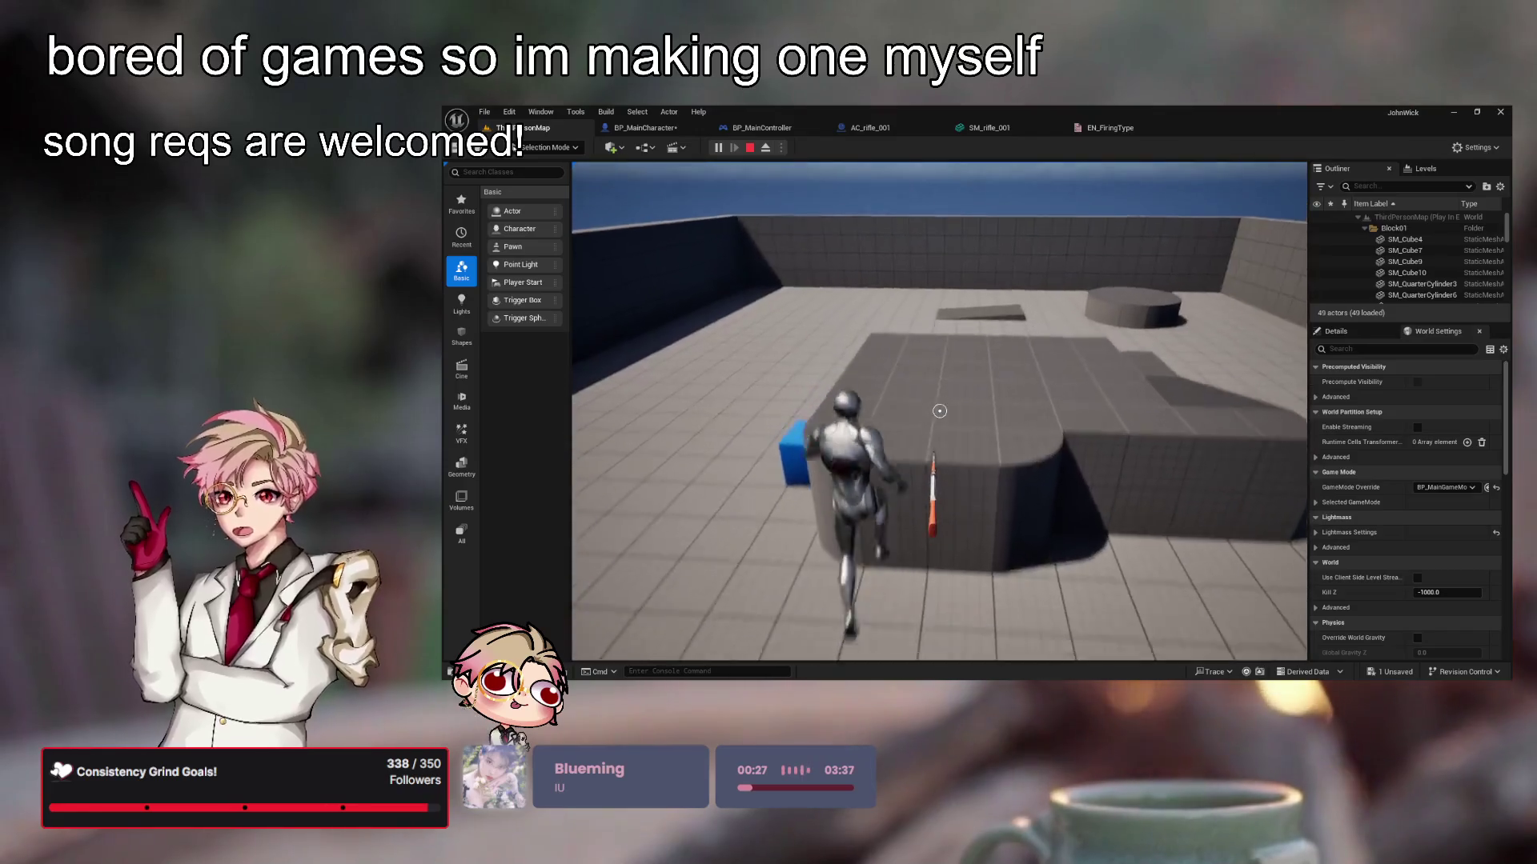
pyautogui.press('space')
pyautogui.press('space')
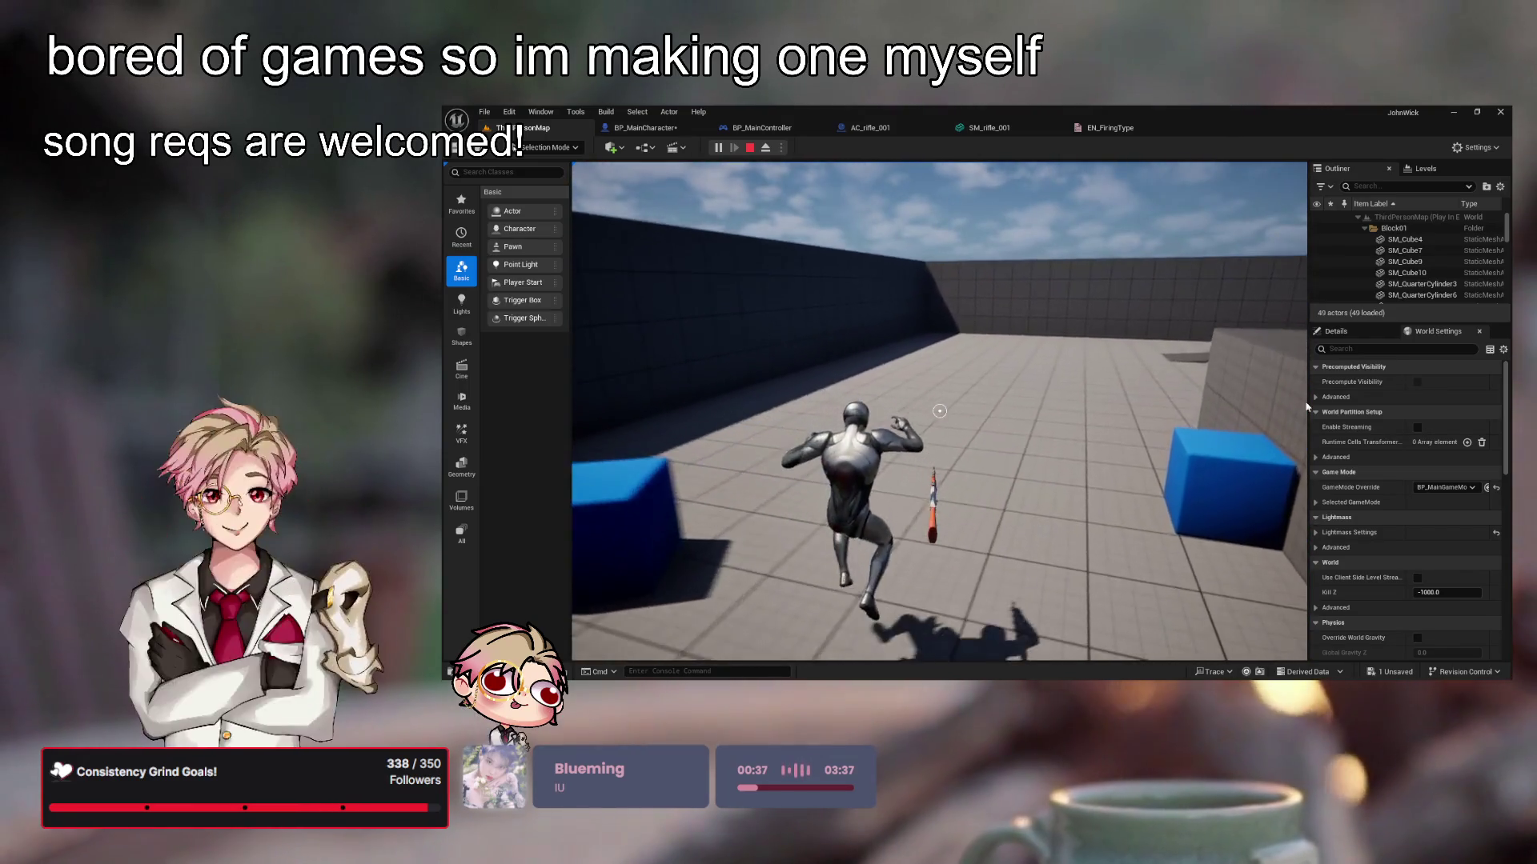
pyautogui.press('Escape')
pyautogui.click(1112, 128)
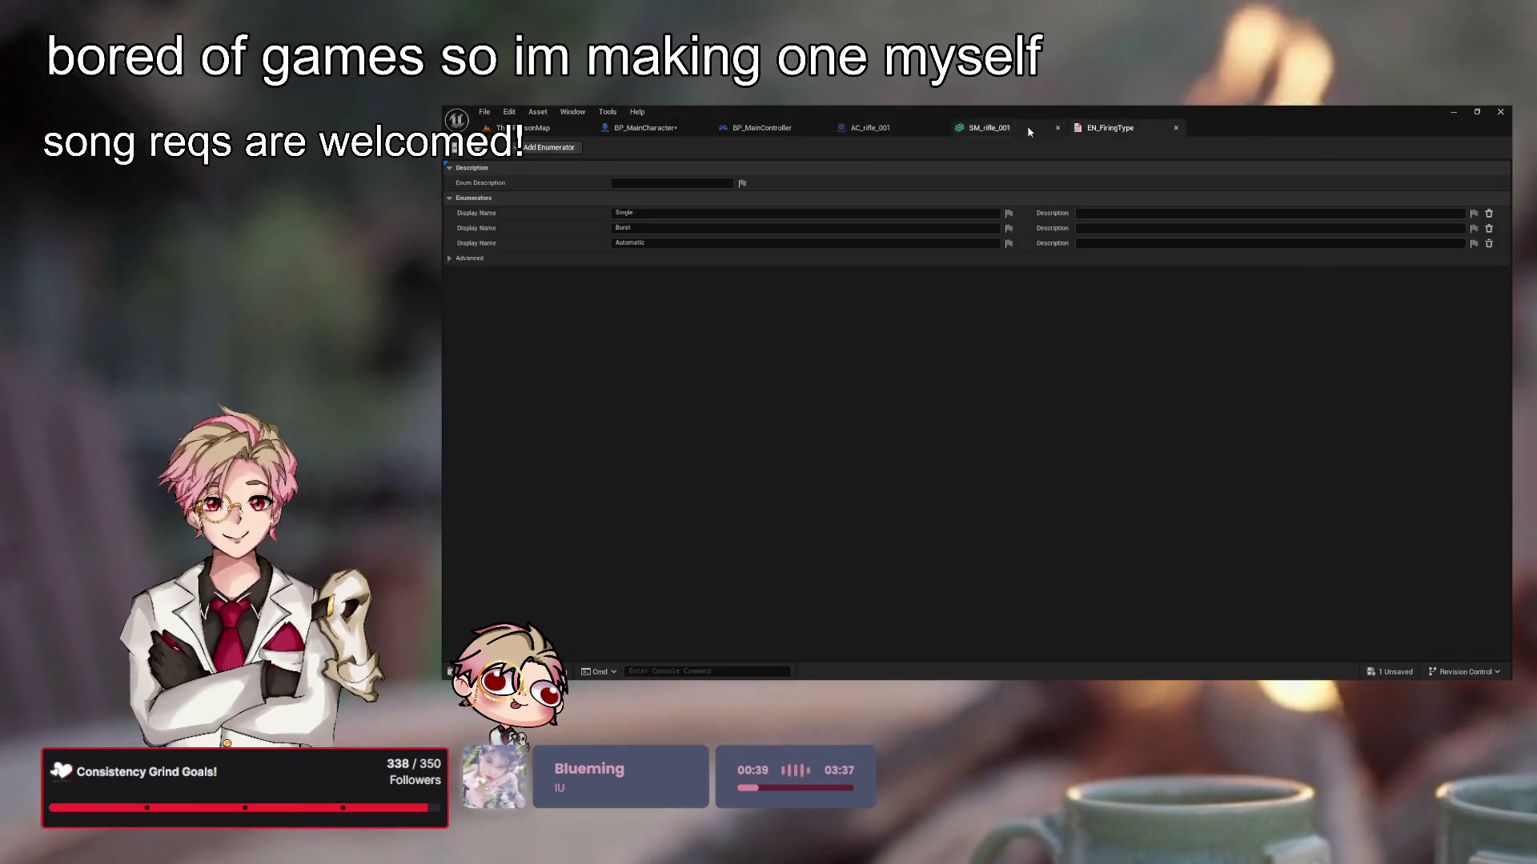
# Close the EN_FiringType enum and bring up the AC_rifle_001 Blueprint graph
pyautogui.click(1174, 128)
pyautogui.click(876, 128)
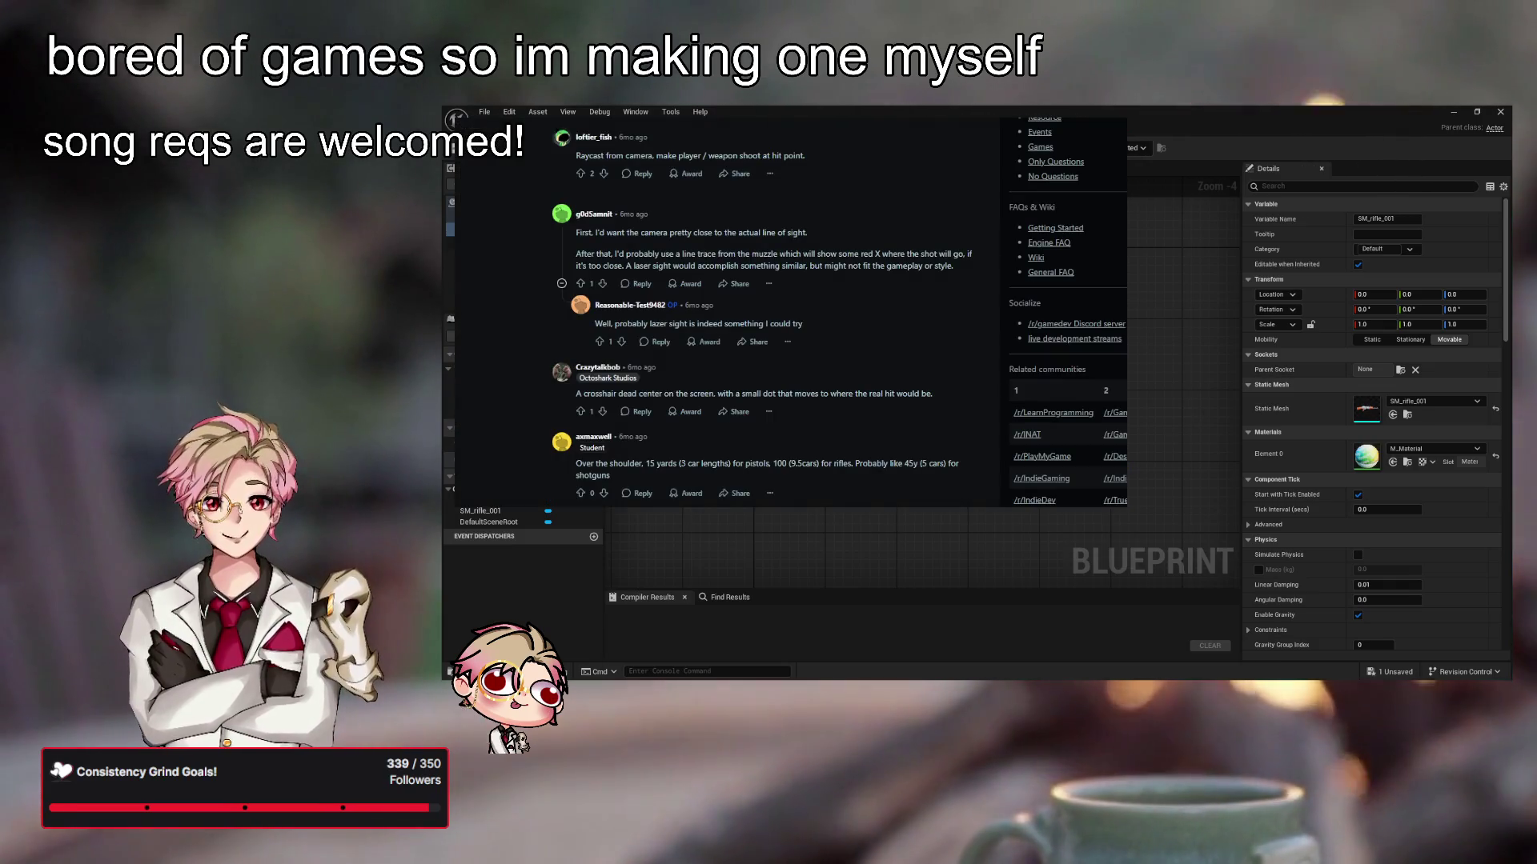
# Enlarge the 'Under The Influence' Minecraft parody video from the X Media grid
pyautogui.click(686, 313)
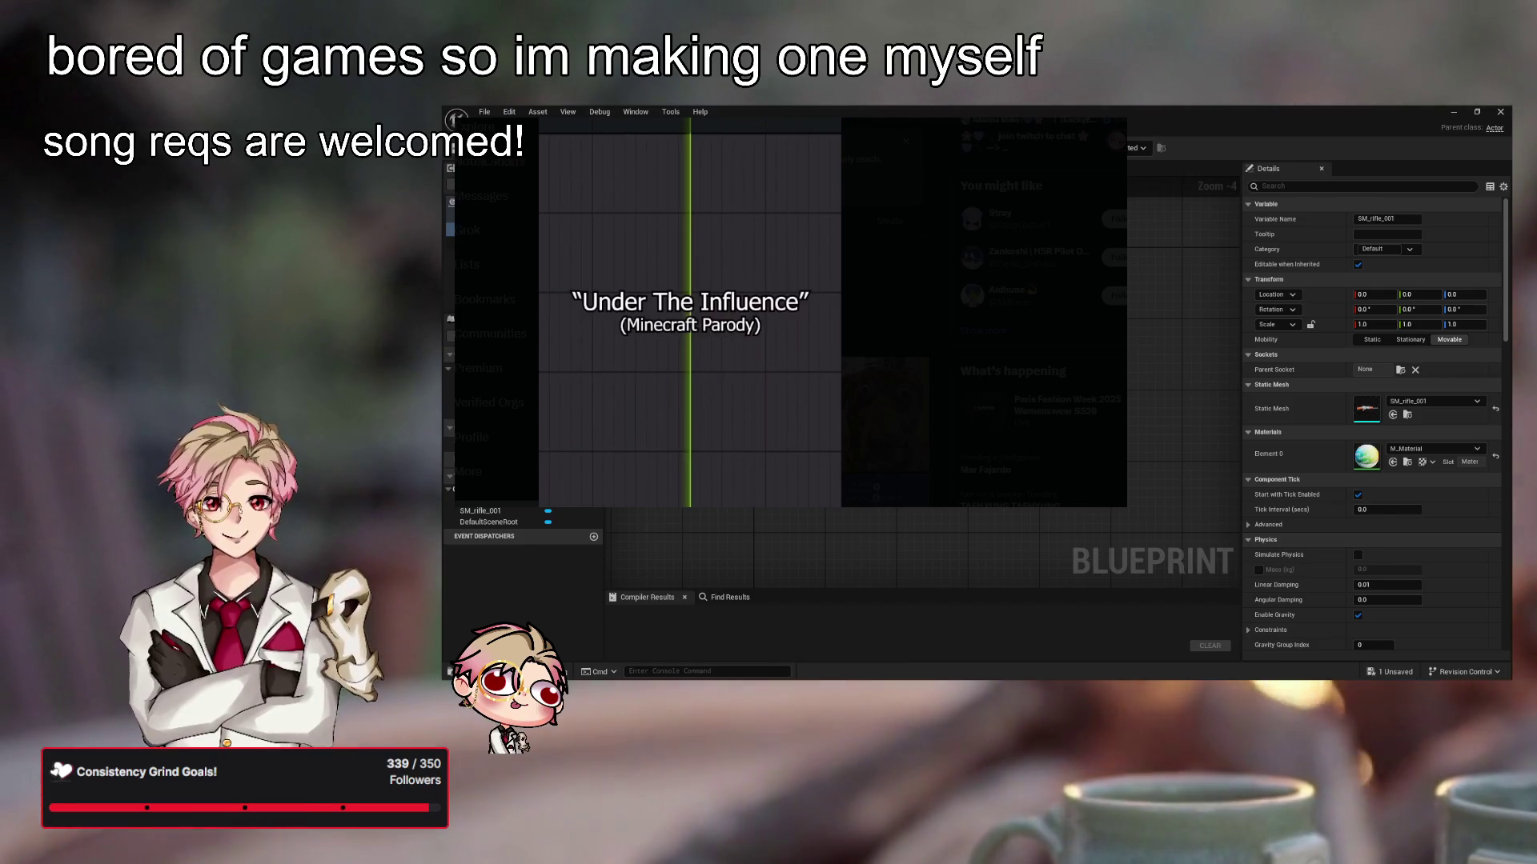
# Close the parody video, then view the FL Studio mixer and playlist videos in turn
pyautogui.press('Escape')
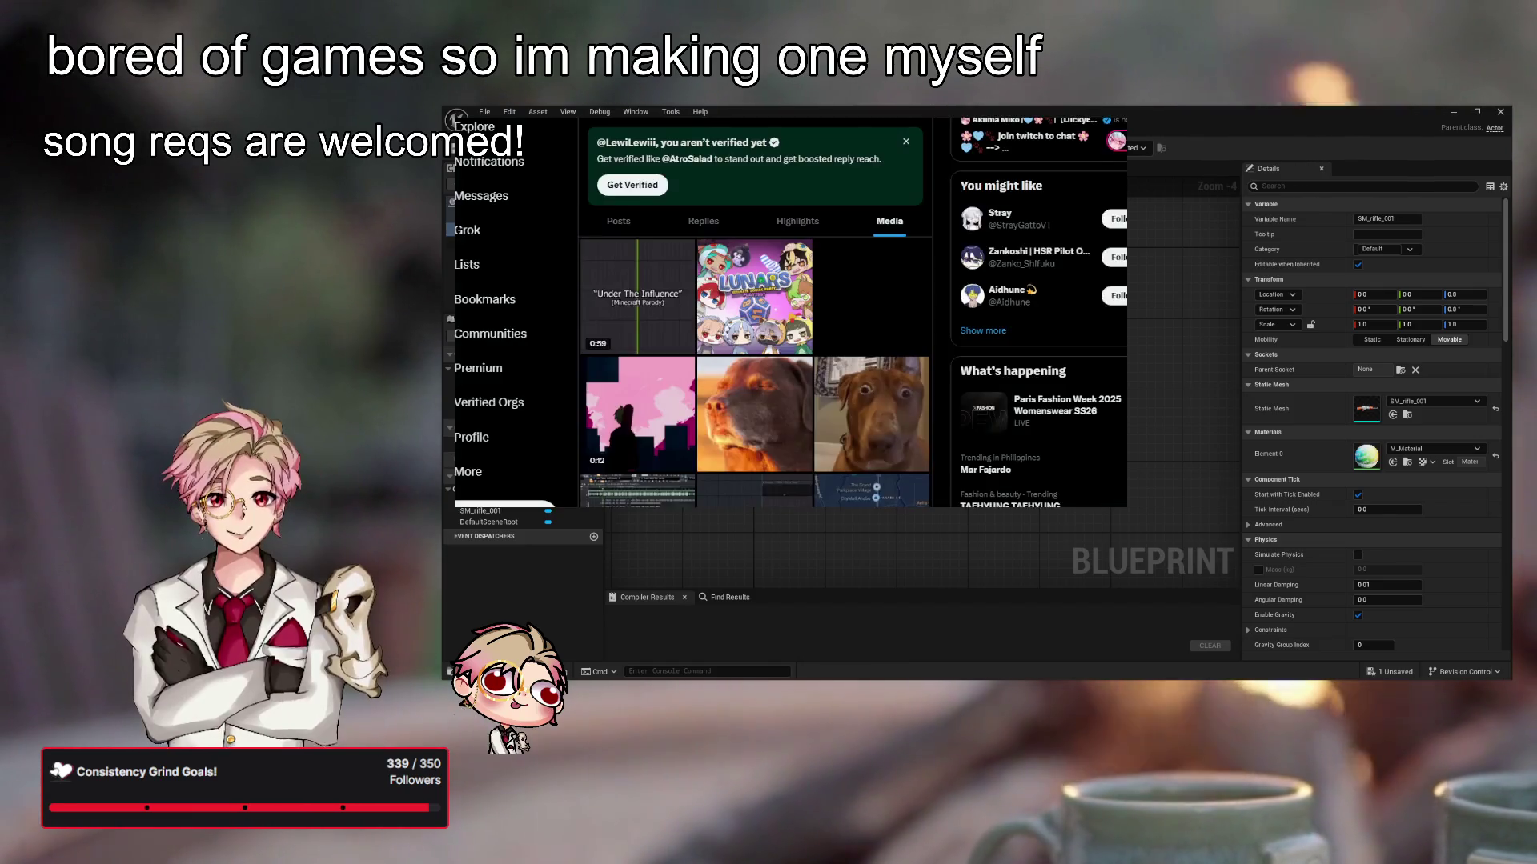
pyautogui.scroll(-3, 621, 290)
pyautogui.click(620, 289)
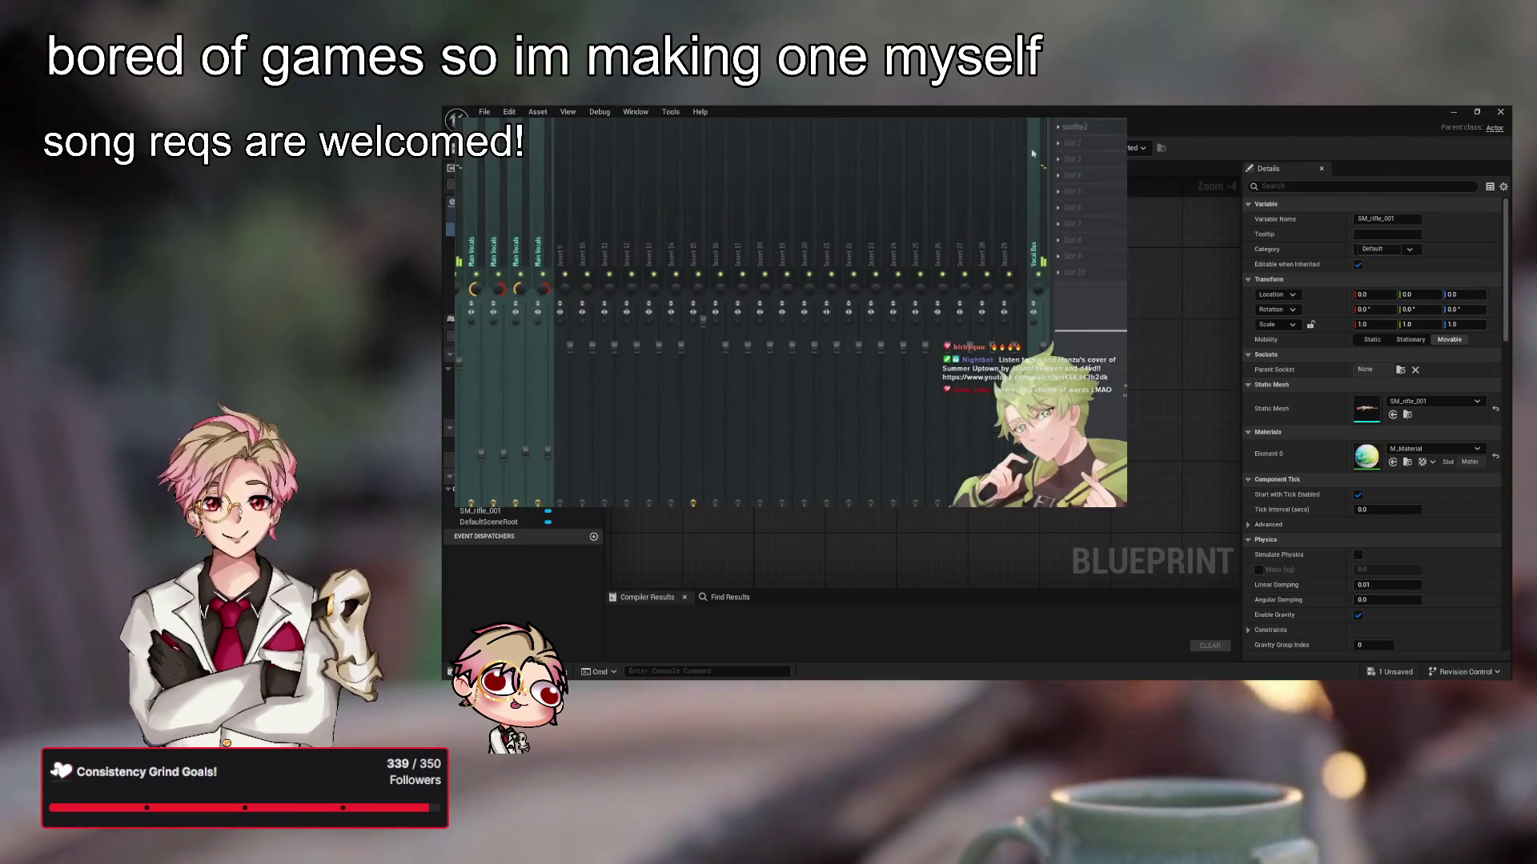
pyautogui.press('Escape')
pyautogui.click(896, 407)
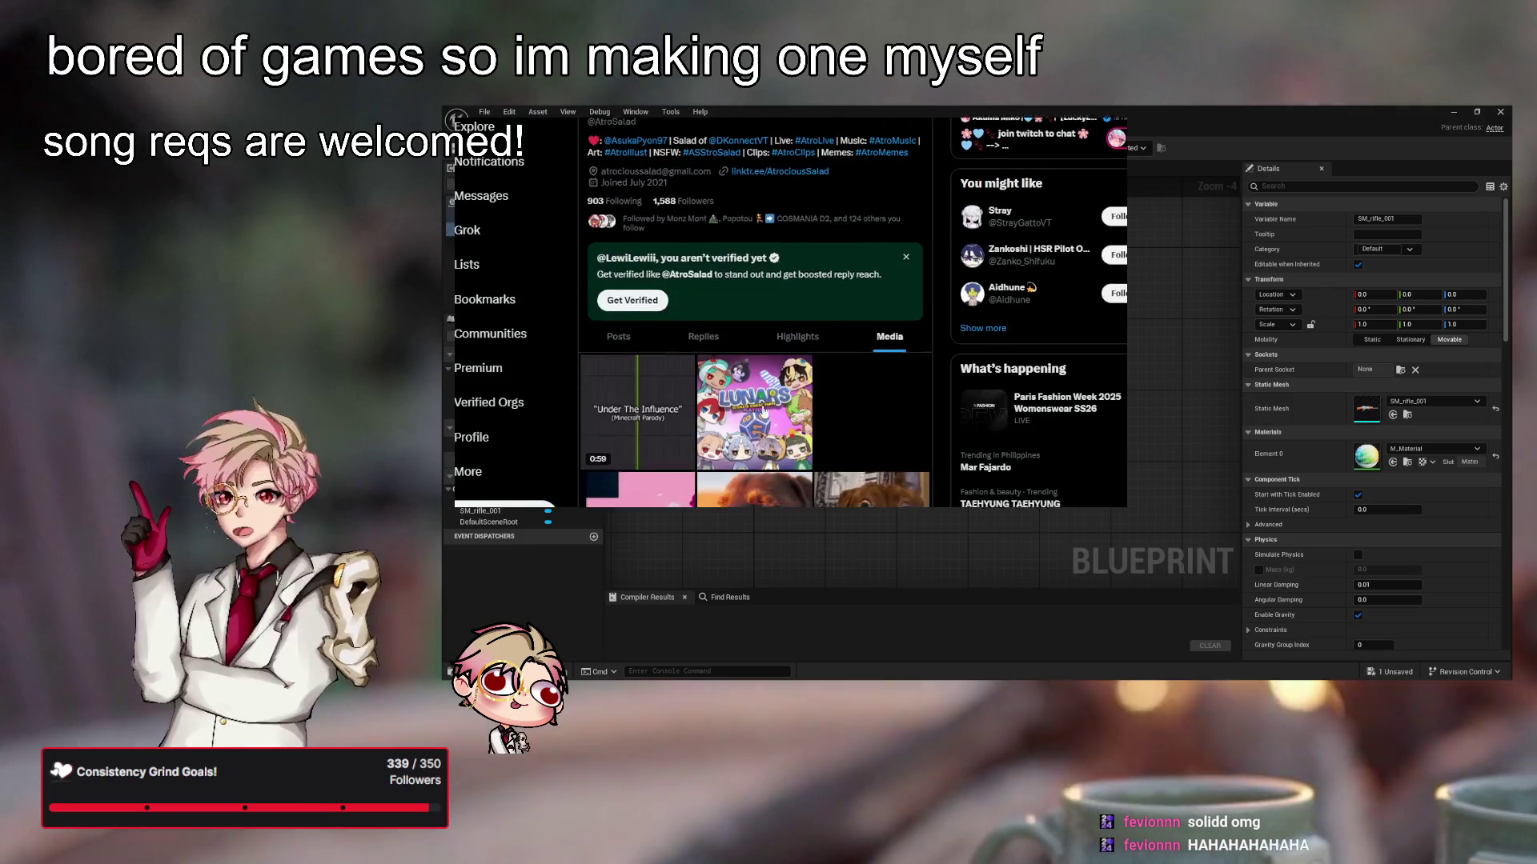
# Scroll further down the X Media grid, then switch back to the Unreal Blueprint editor
pyautogui.scroll(-4, 763, 412)
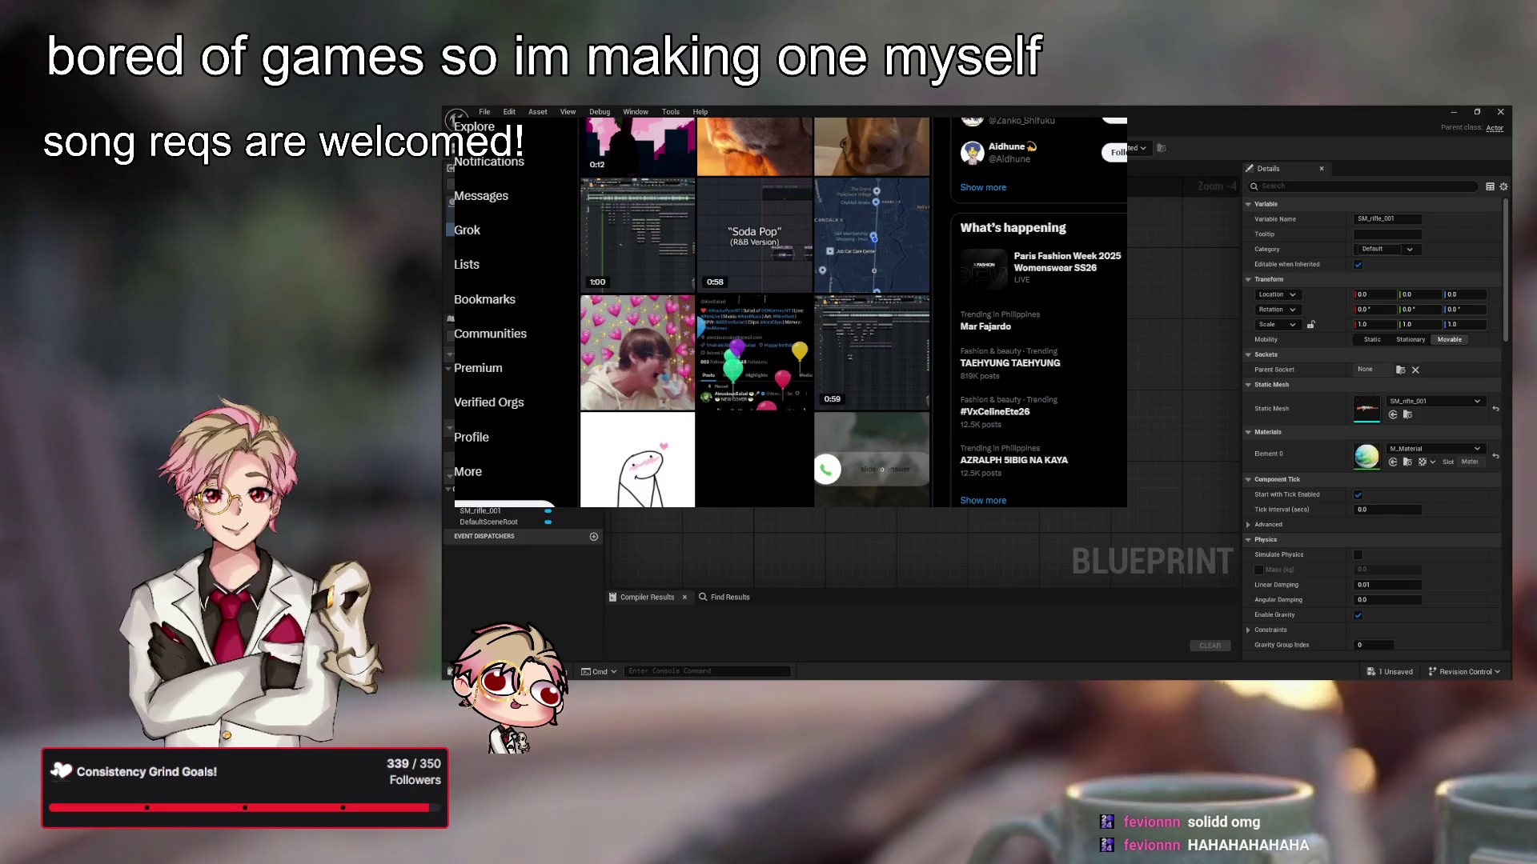
pyautogui.hotkey('alt', 'Tab')
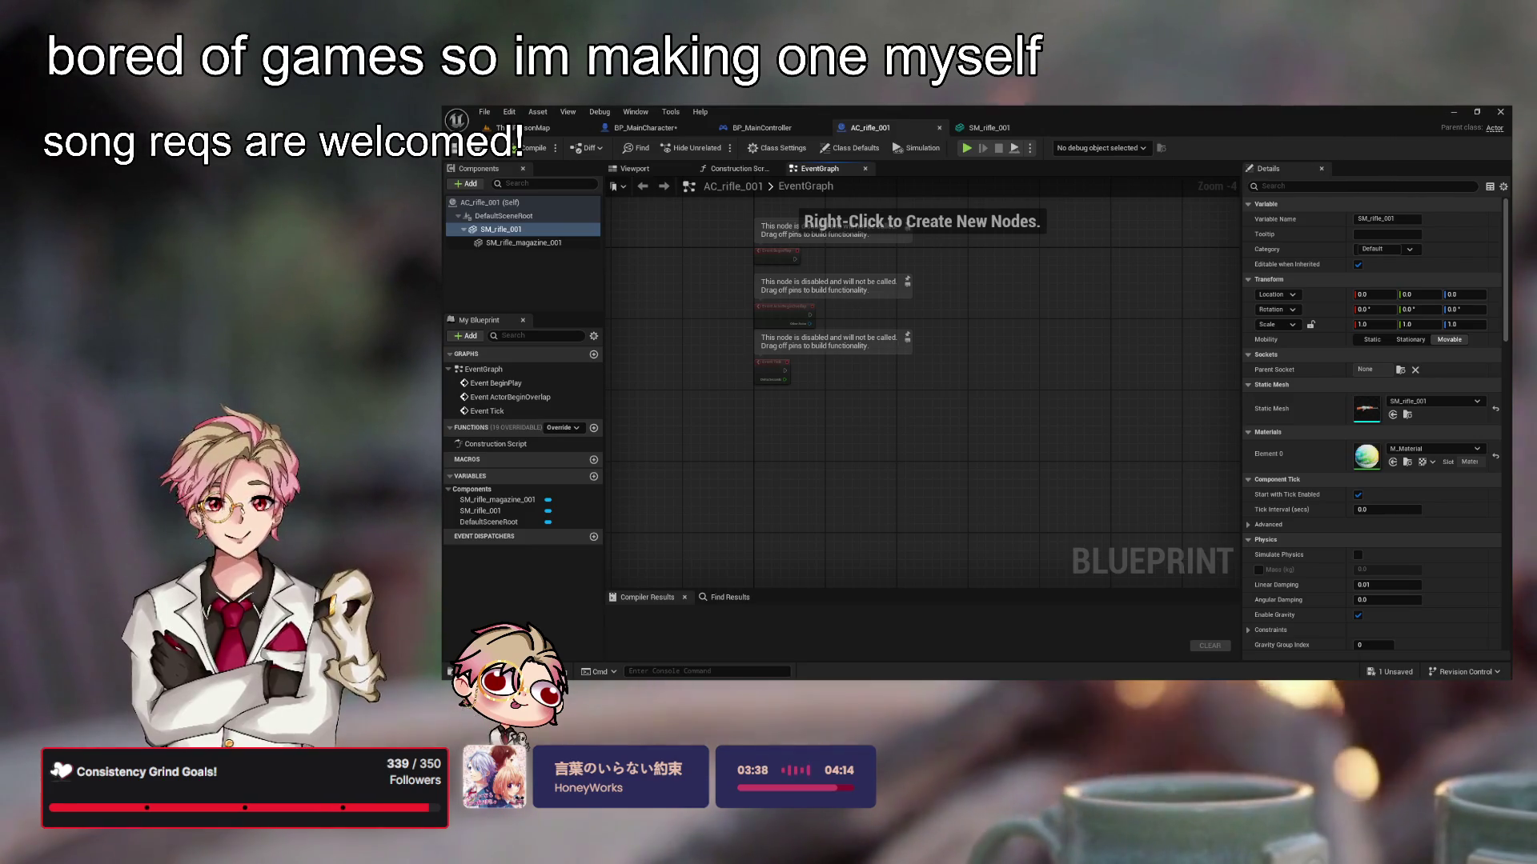
# Scroll up in the AC_rifle_001 Event Graph to view its disabled default event nodes
pyautogui.scroll(4, 917, 489)
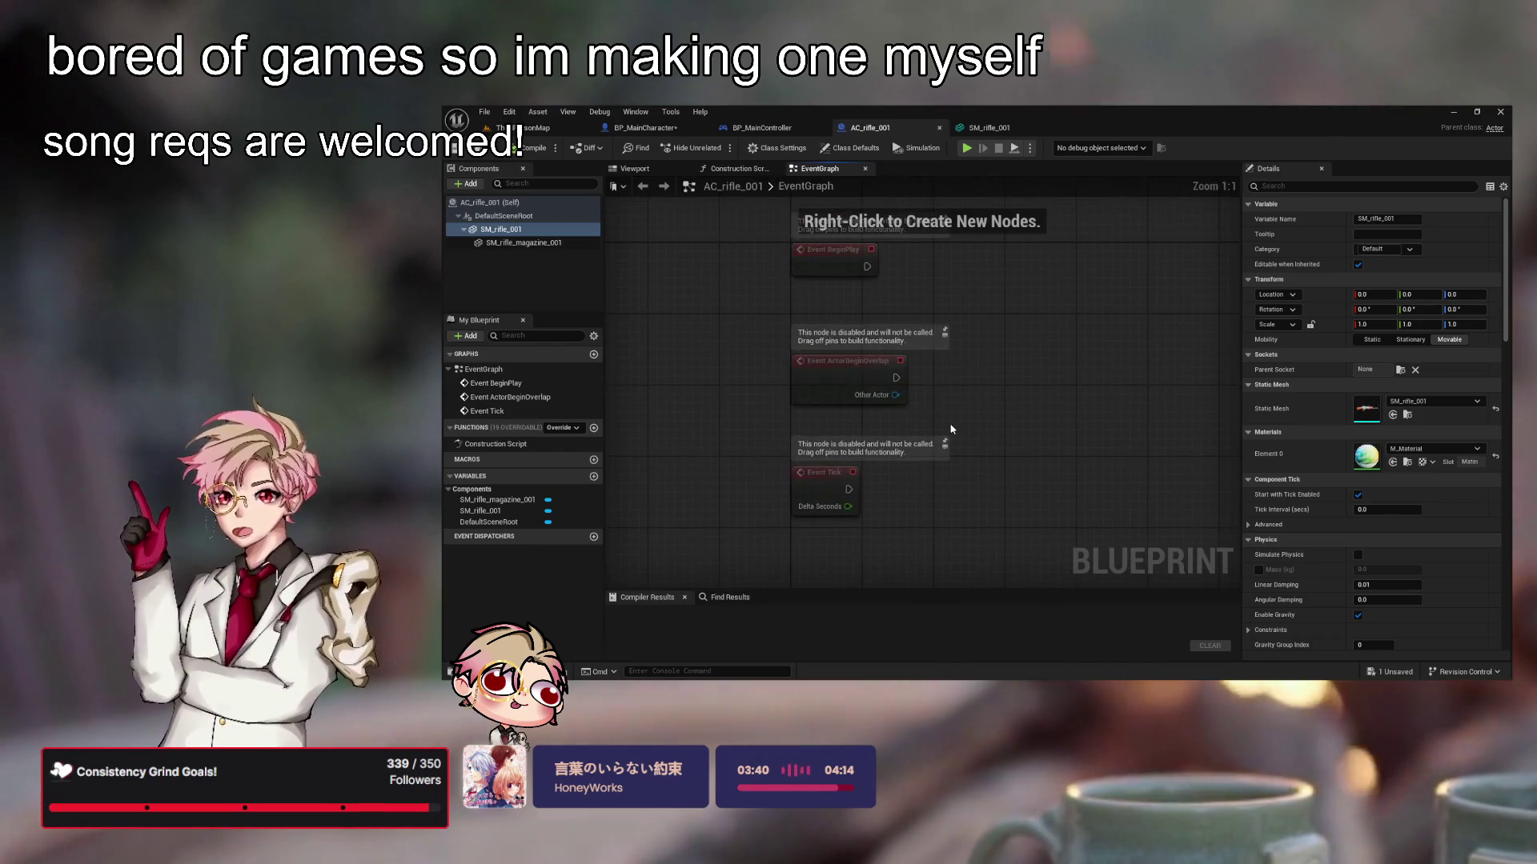
# In BP_MainController, expand the IA_MainShoot event to show all pins, then open the Shoot function
pyautogui.hotkey('ctrl', 'Tab')
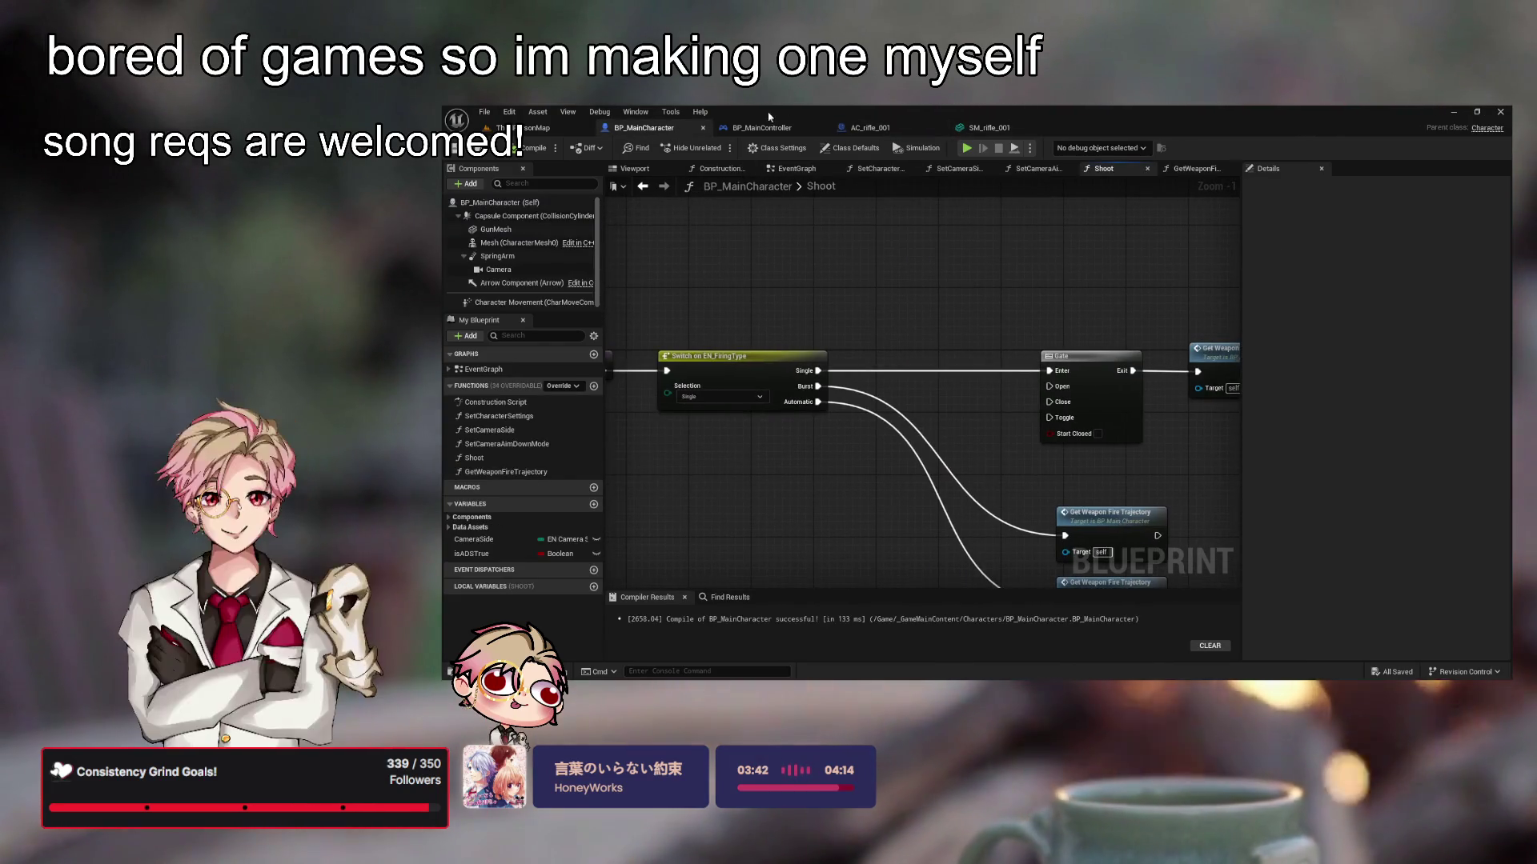
pyautogui.hotkey('ctrl', 'Tab')
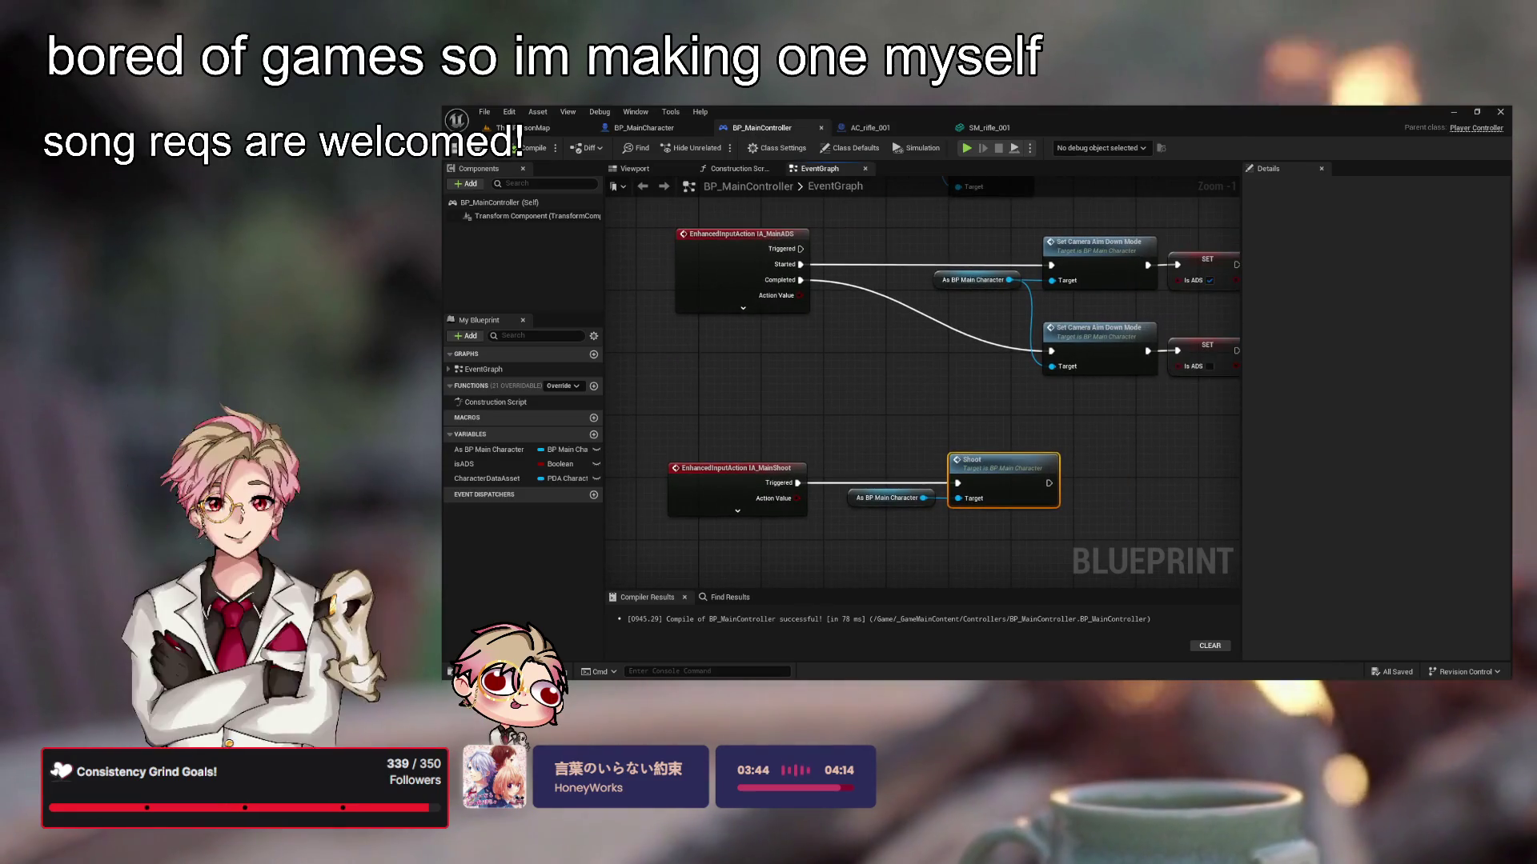
pyautogui.moveTo(883, 449); pyautogui.dragTo(902, 403)
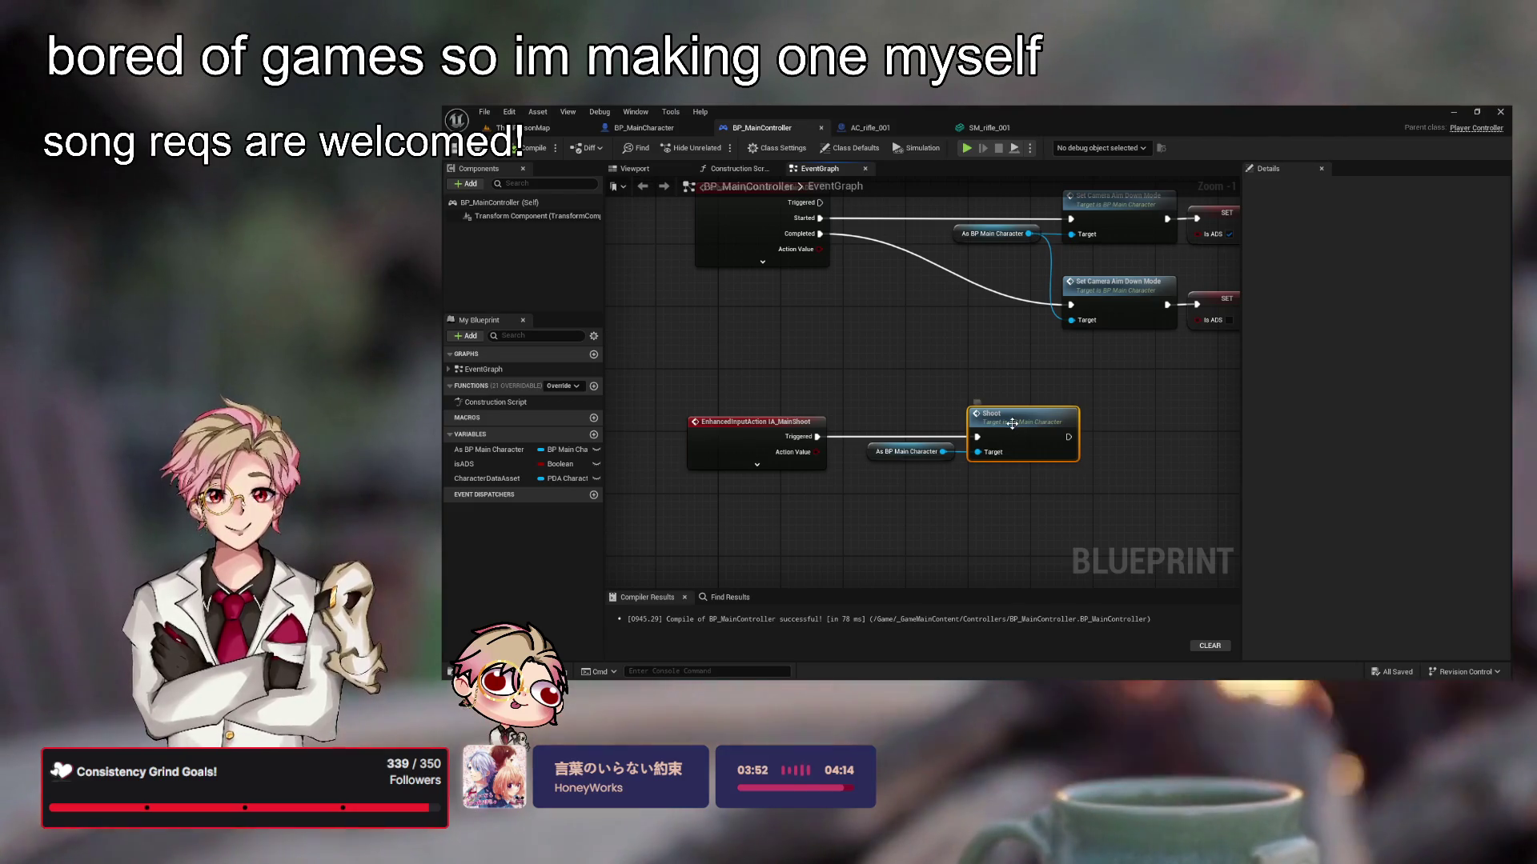
pyautogui.click(988, 509)
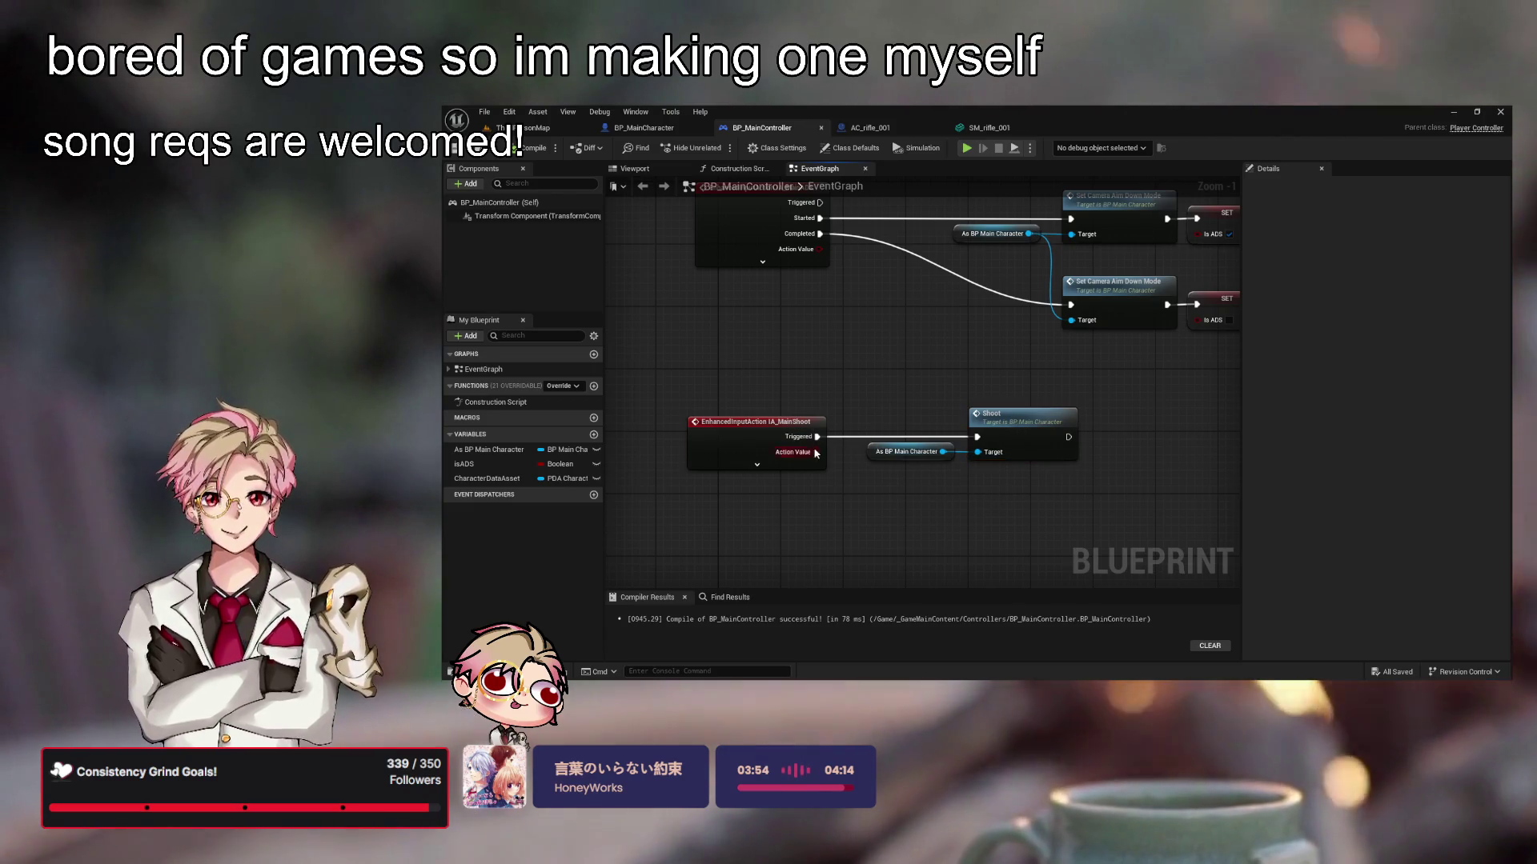
pyautogui.click(756, 465)
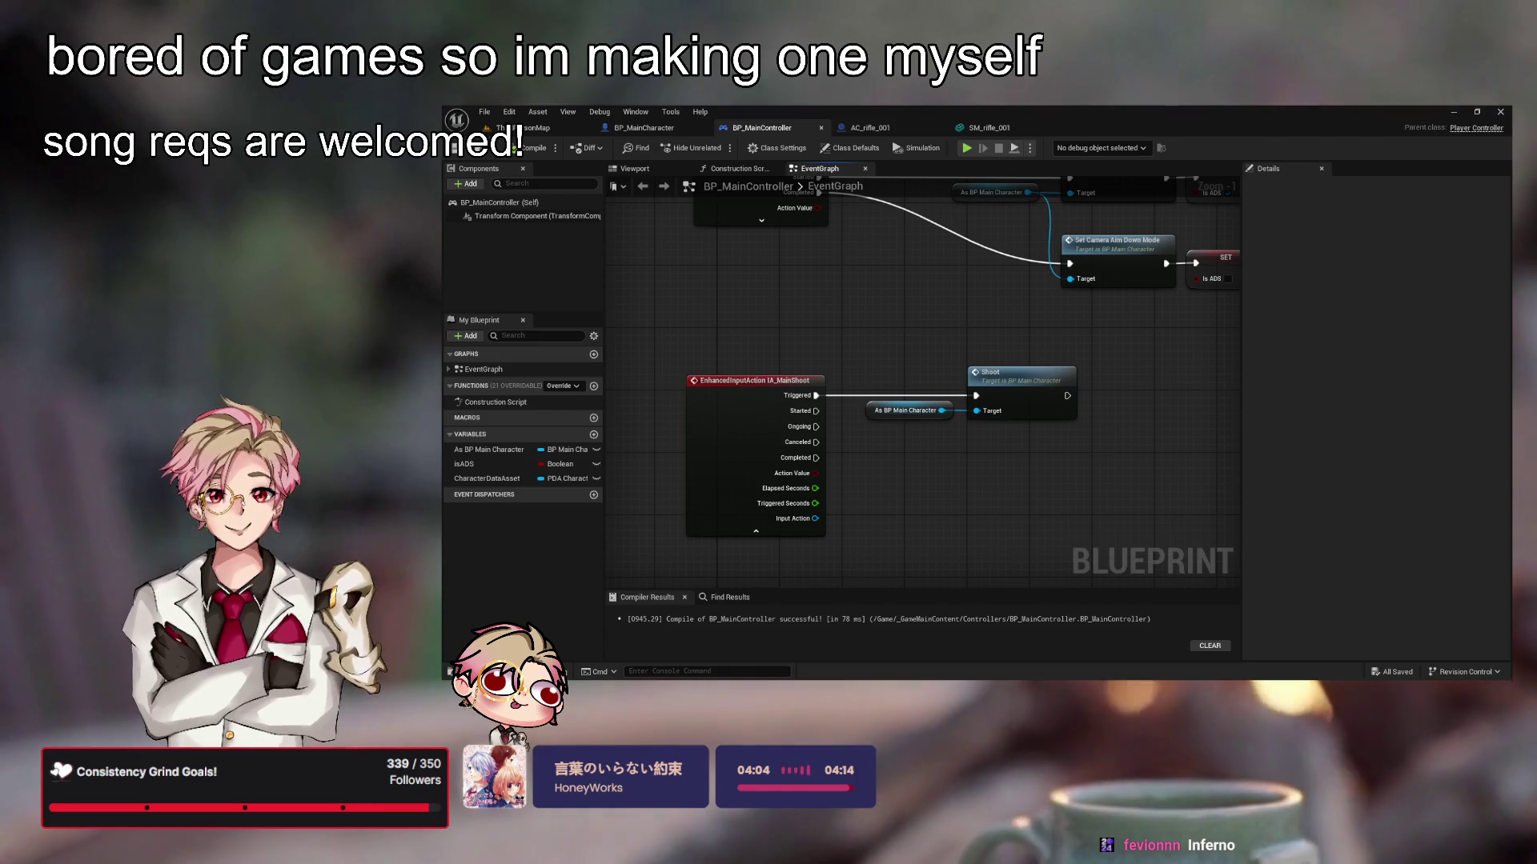
pyautogui.doubleClick(1015, 383)
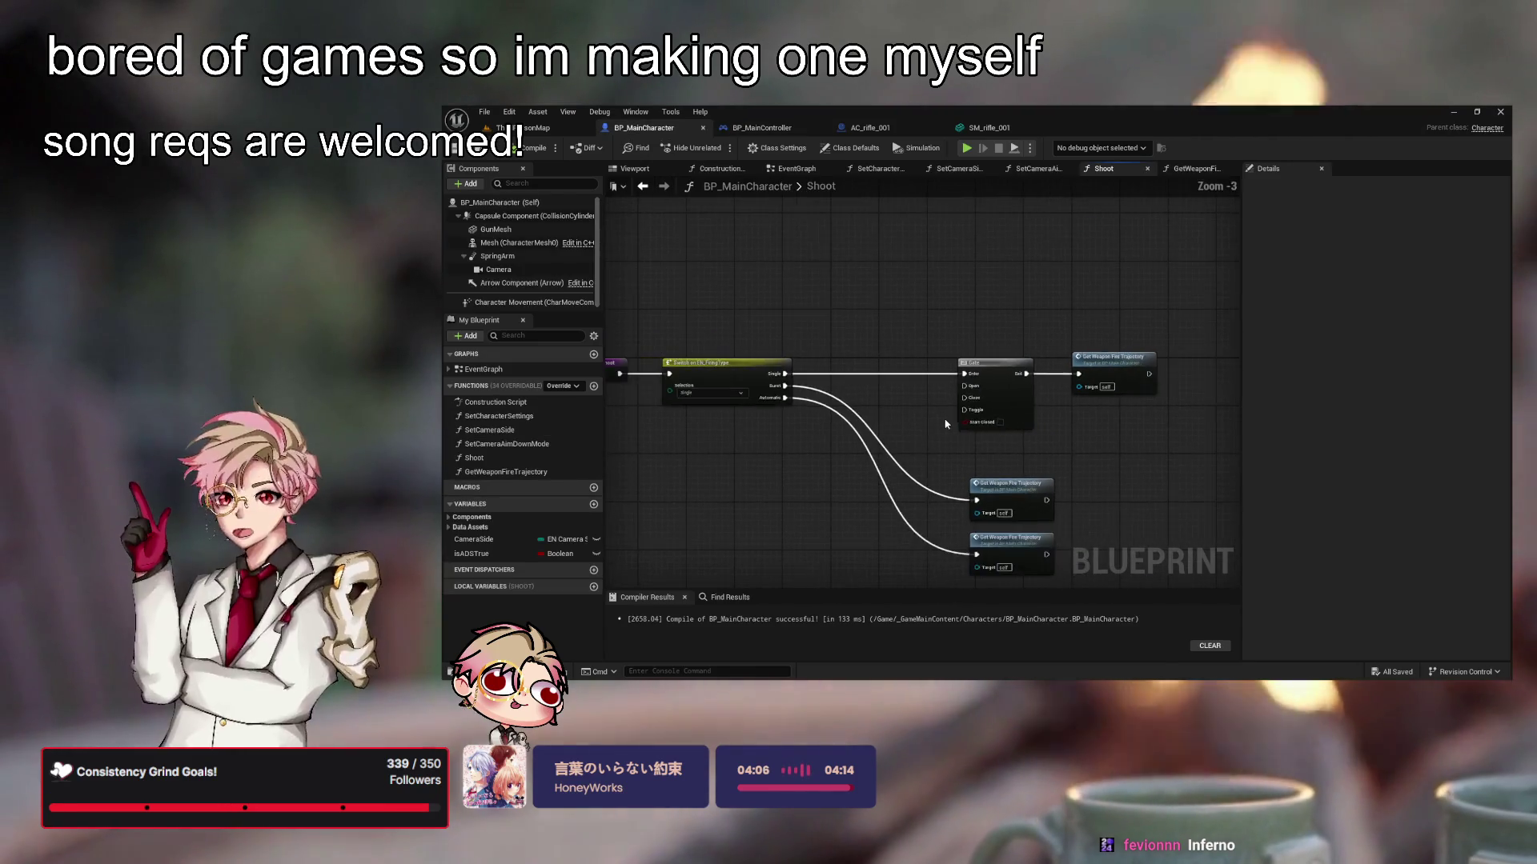
# Delete the firing-mode Switch, the two lower trajectory nodes and the Gate from Shoot
pyautogui.scroll(-1, 945, 424)
pyautogui.click(917, 364)
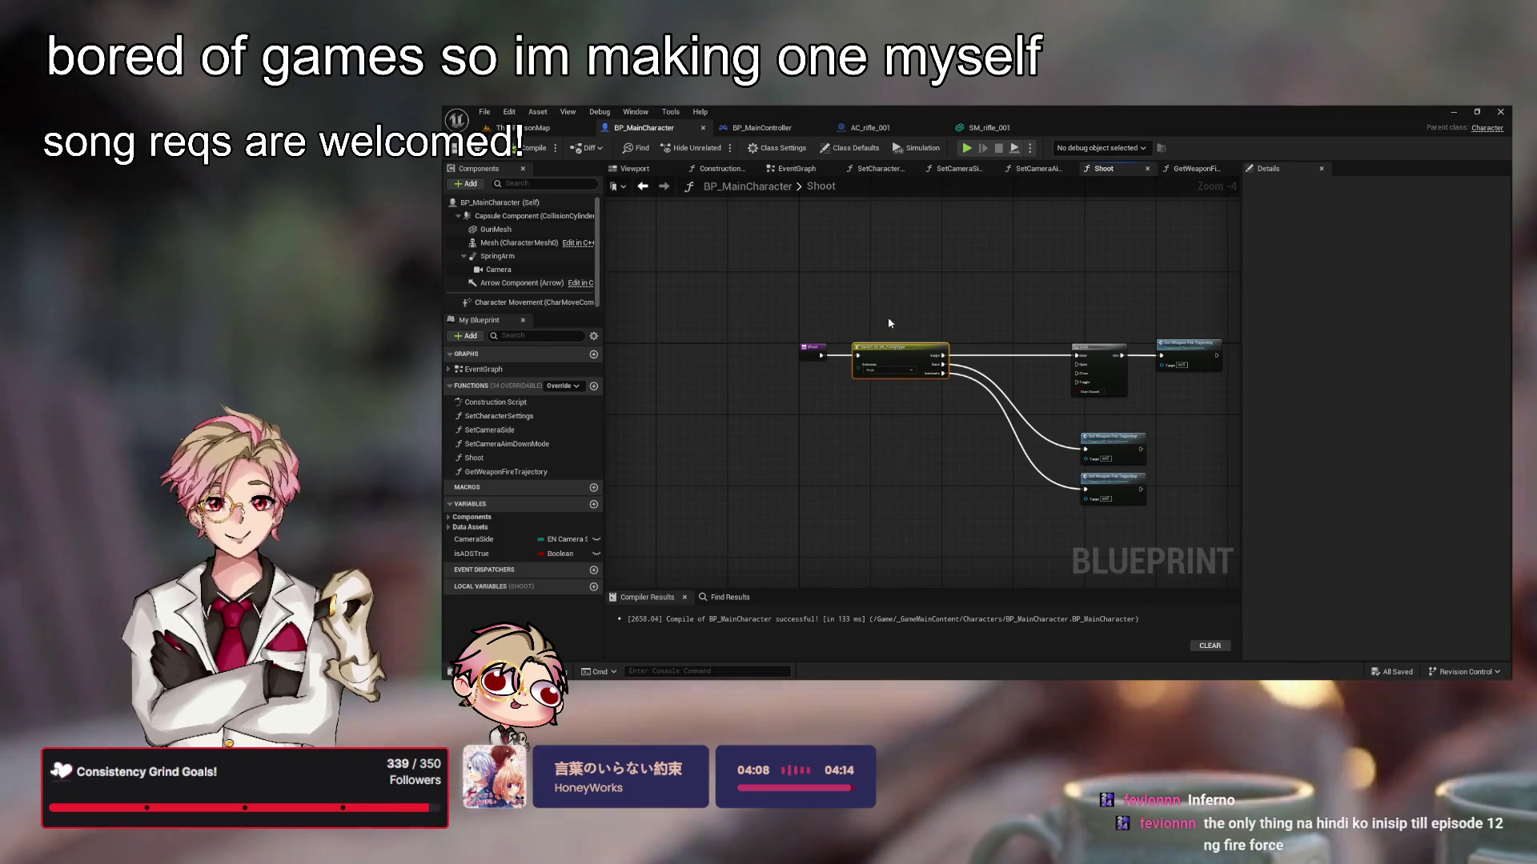
pyautogui.press('Delete')
pyautogui.moveTo(1061, 336); pyautogui.dragTo(1185, 543)
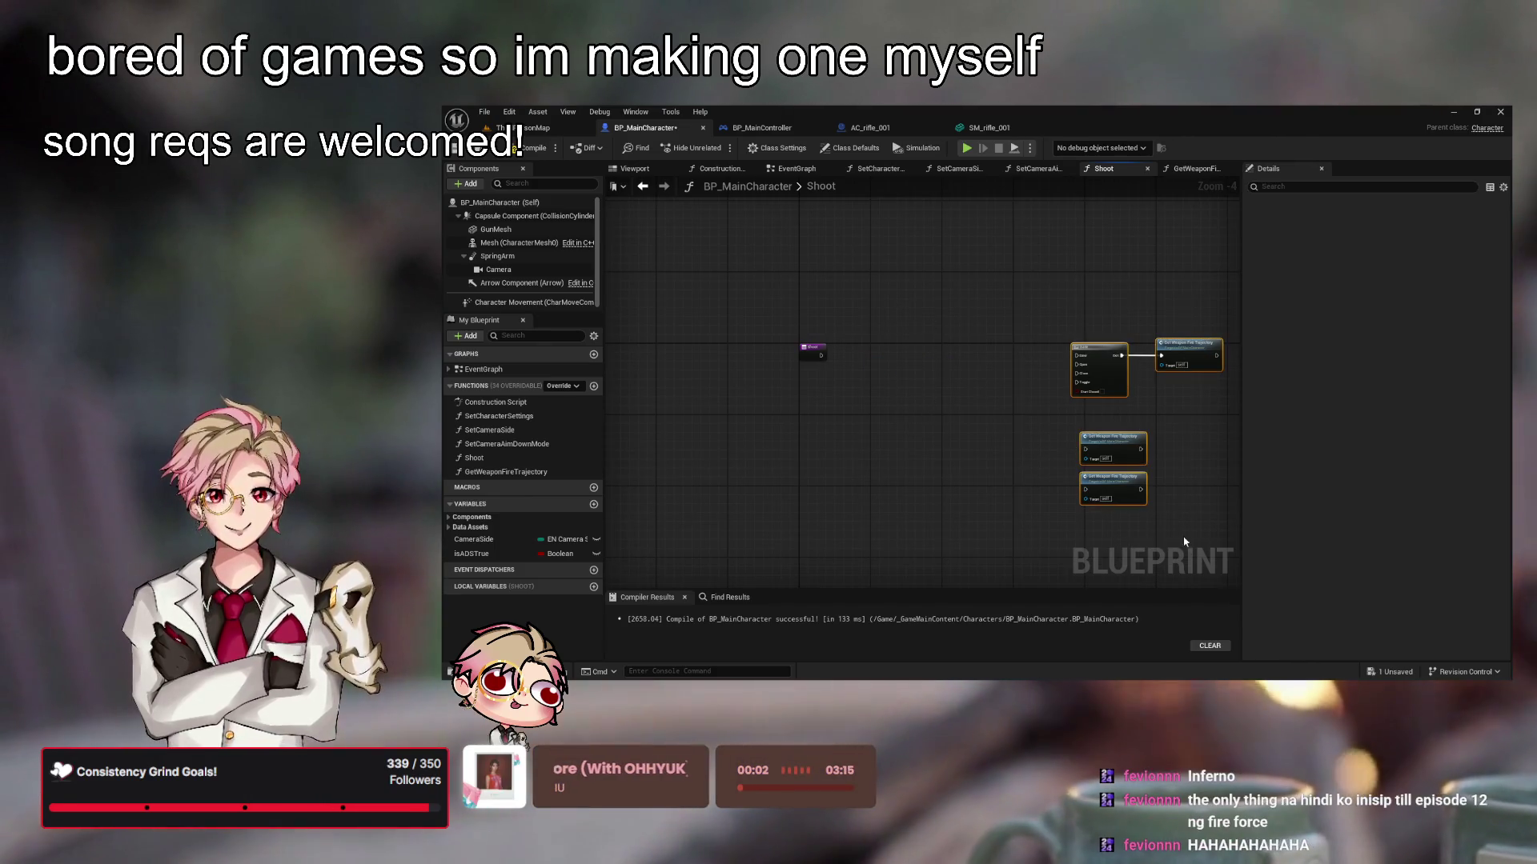
pyautogui.moveTo(1098, 449); pyautogui.dragTo(1054, 449)
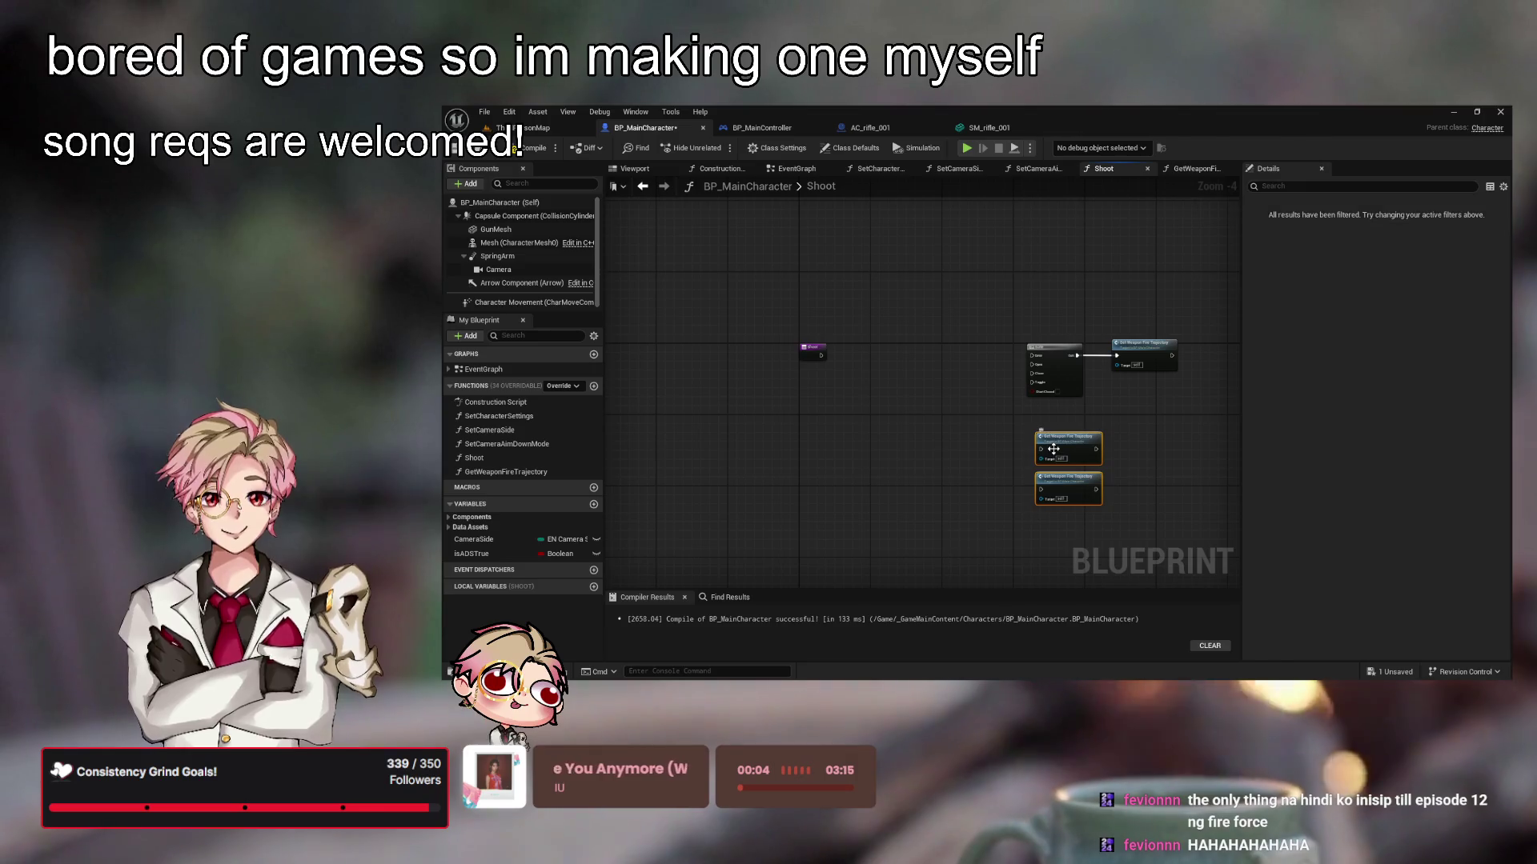
pyautogui.press('Delete')
pyautogui.moveTo(1016, 332)
pyautogui.mouseDown()
pyautogui.moveTo(1185, 404)
pyautogui.moveTo(872, 342)
pyautogui.mouseUp()
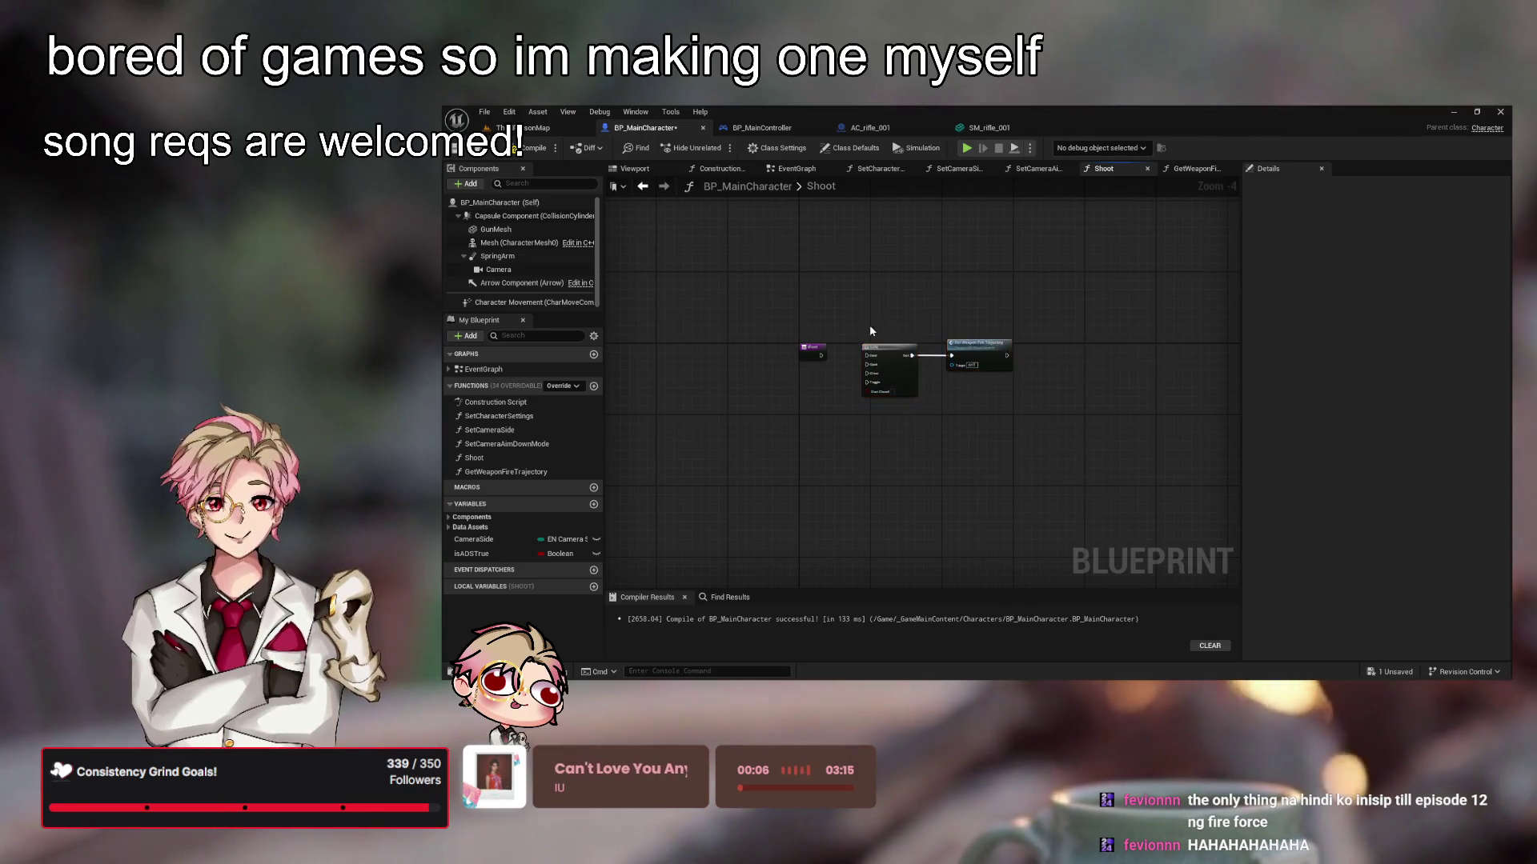
pyautogui.scroll(4, 871, 331)
pyautogui.click(881, 368)
pyautogui.press('Delete')
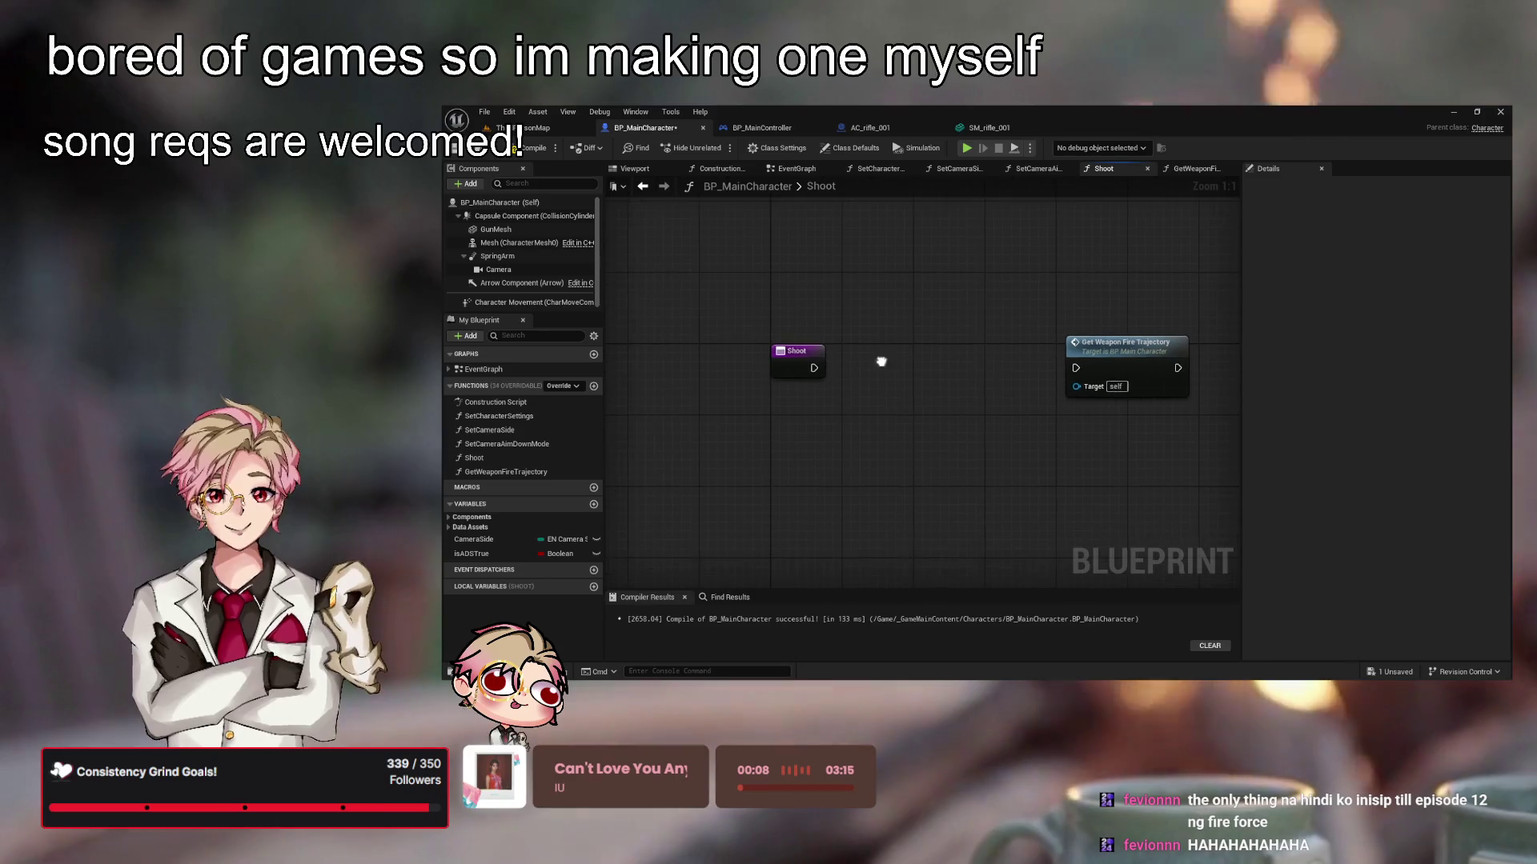
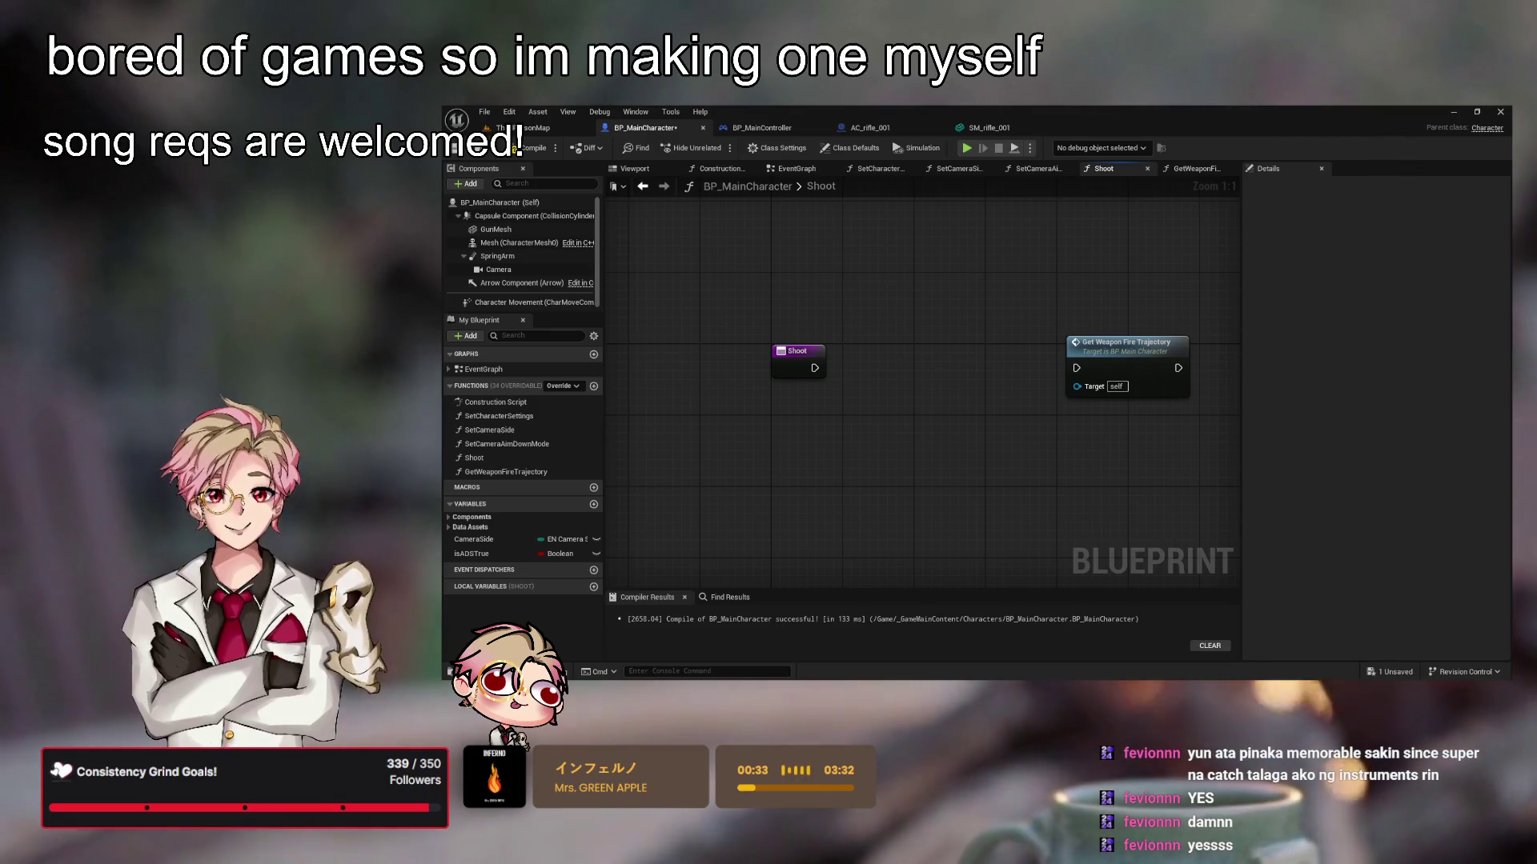
# Move Get Weapon Fire Trajectory left toward Shoot and save BP_MainCharacter
pyautogui.click(1155, 380)
pyautogui.moveTo(1156, 379)
pyautogui.mouseDown()
pyautogui.moveTo(1043, 432)
pyautogui.moveTo(1104, 352)
pyautogui.moveTo(933, 425)
pyautogui.moveTo(990, 375)
pyautogui.moveTo(1078, 352)
pyautogui.mouseUp()
pyautogui.click(916, 457)
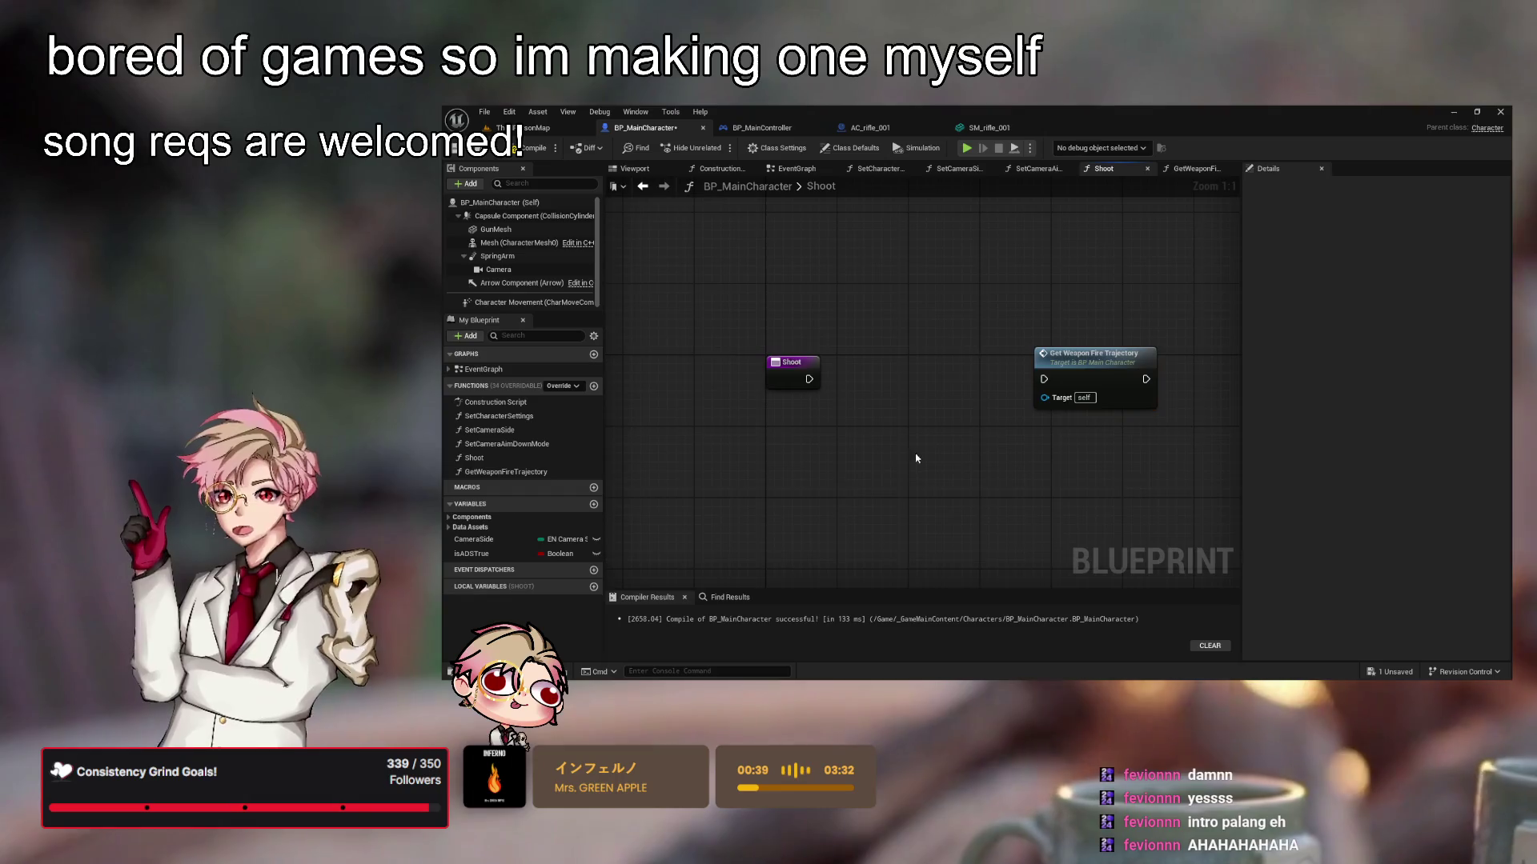
pyautogui.hotkey('ctrl', 's')
# Check the ThirdPersonMap and BP_MainController tabs, return to the Shoot graph, and bring up the content browser
pyautogui.click(534, 128)
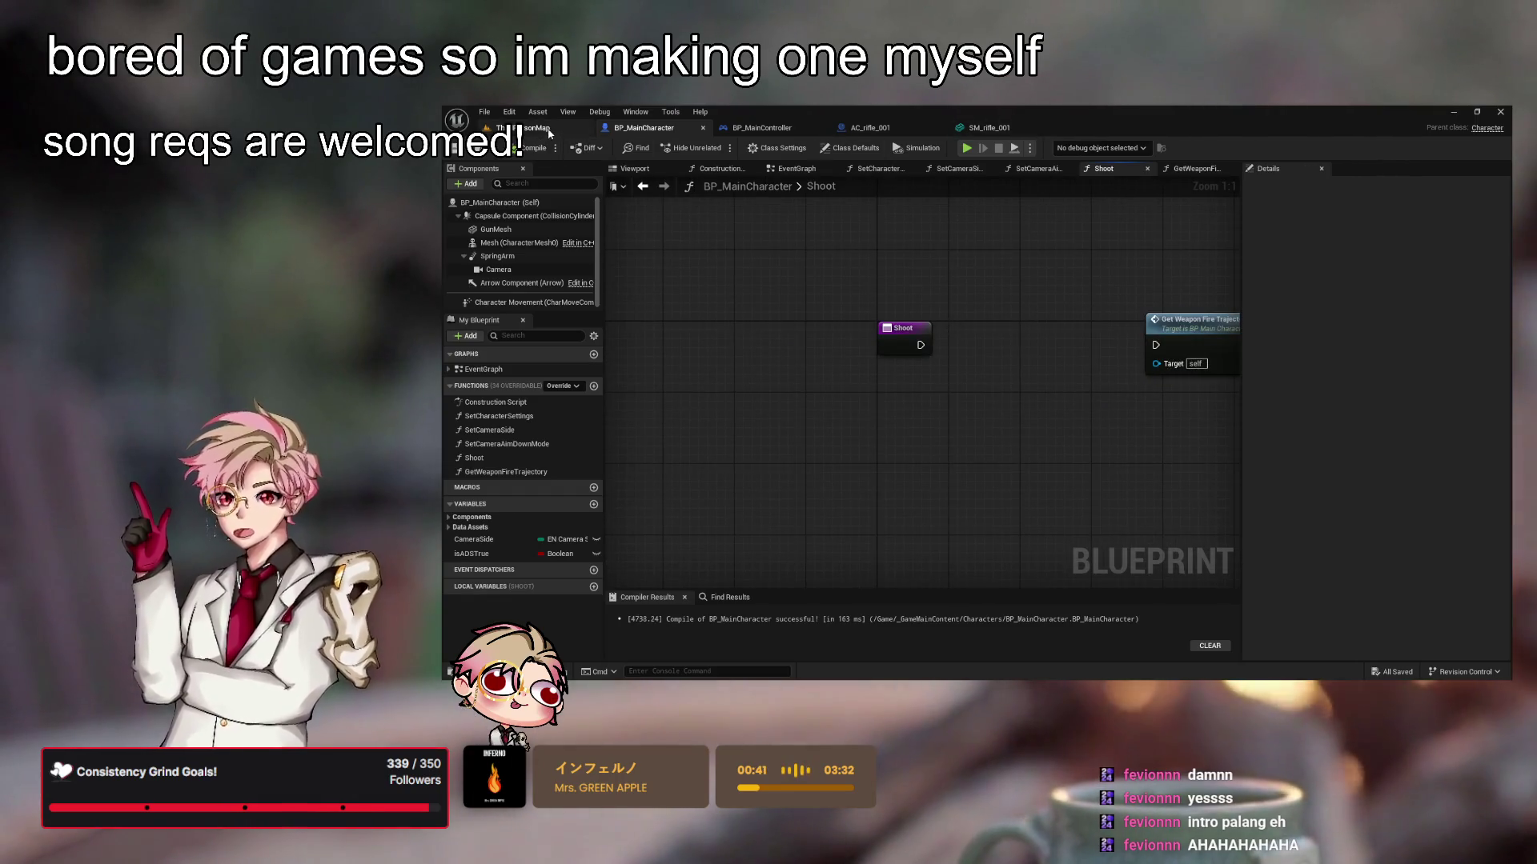
pyautogui.click(760, 128)
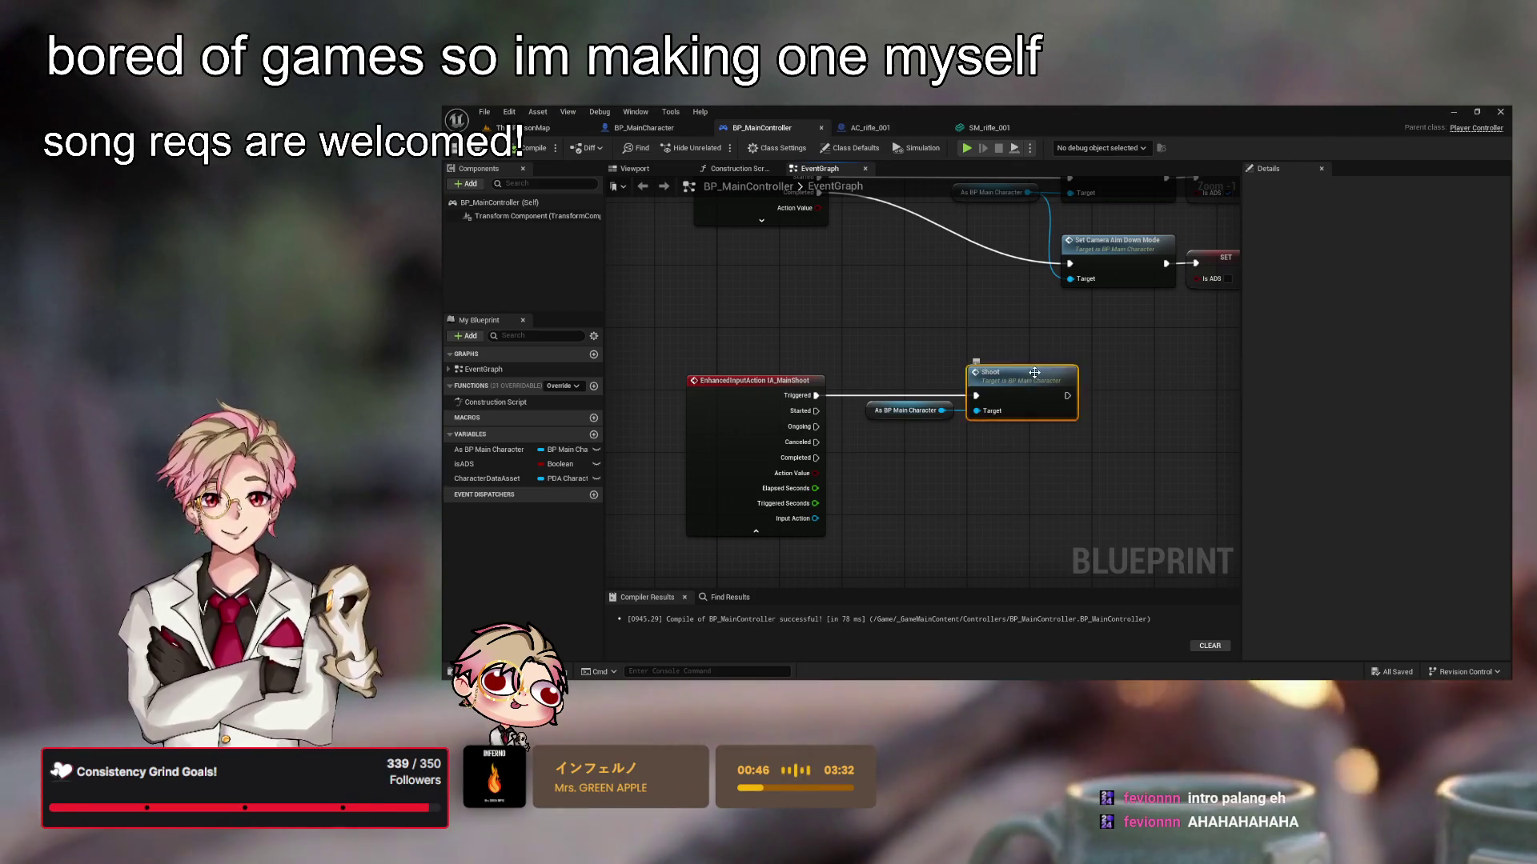
pyautogui.doubleClick(1034, 372)
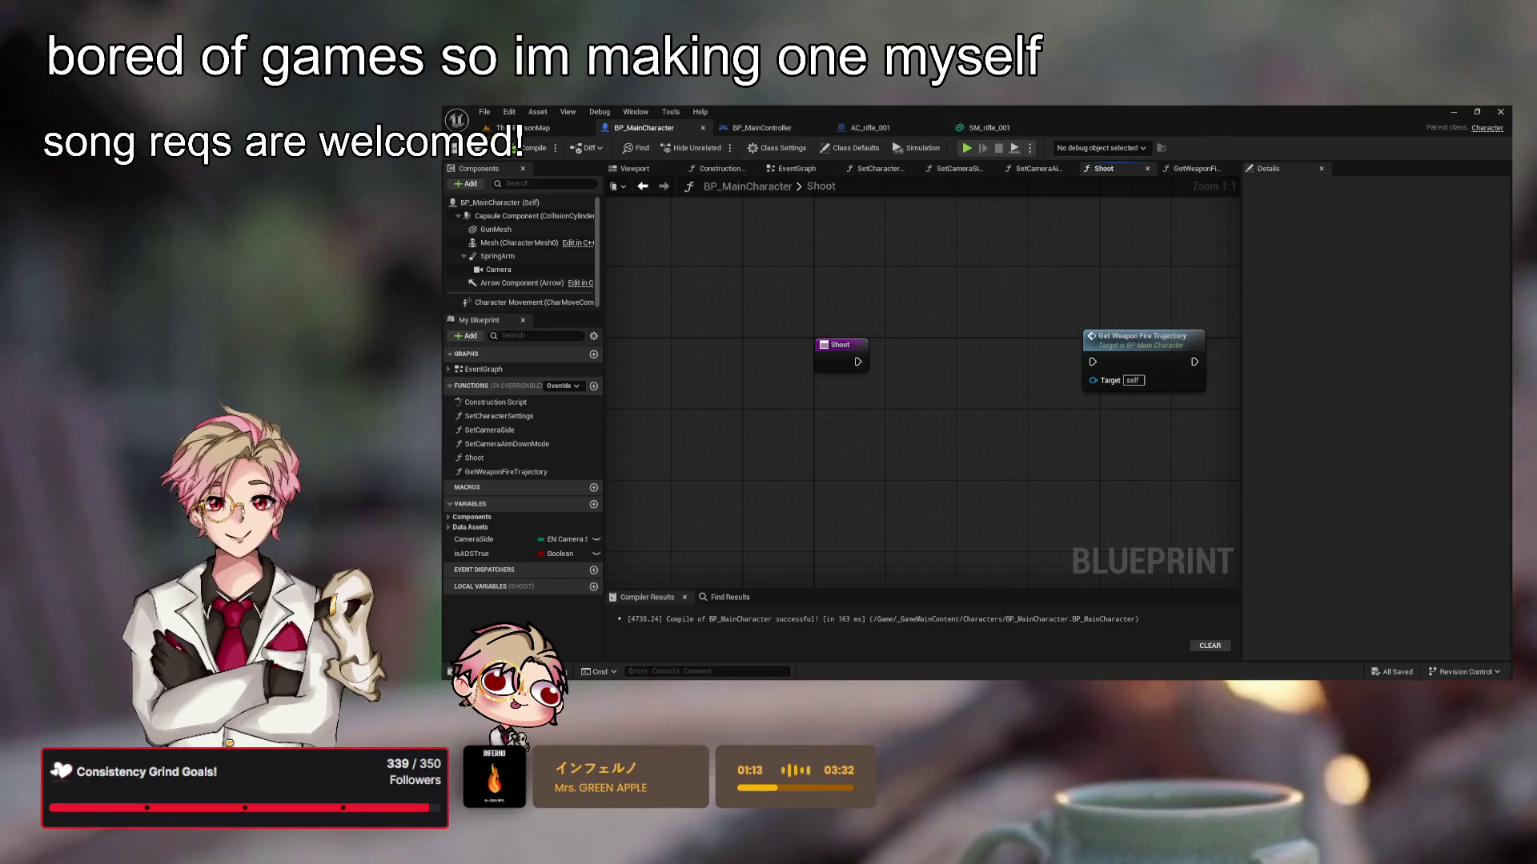
pyautogui.moveTo(751, 504)
pyautogui.mouseDown()
pyautogui.moveTo(843, 487)
pyautogui.moveTo(796, 456)
pyautogui.moveTo(846, 398)
pyautogui.moveTo(905, 397)
pyautogui.moveTo(852, 422)
pyautogui.mouseUp()
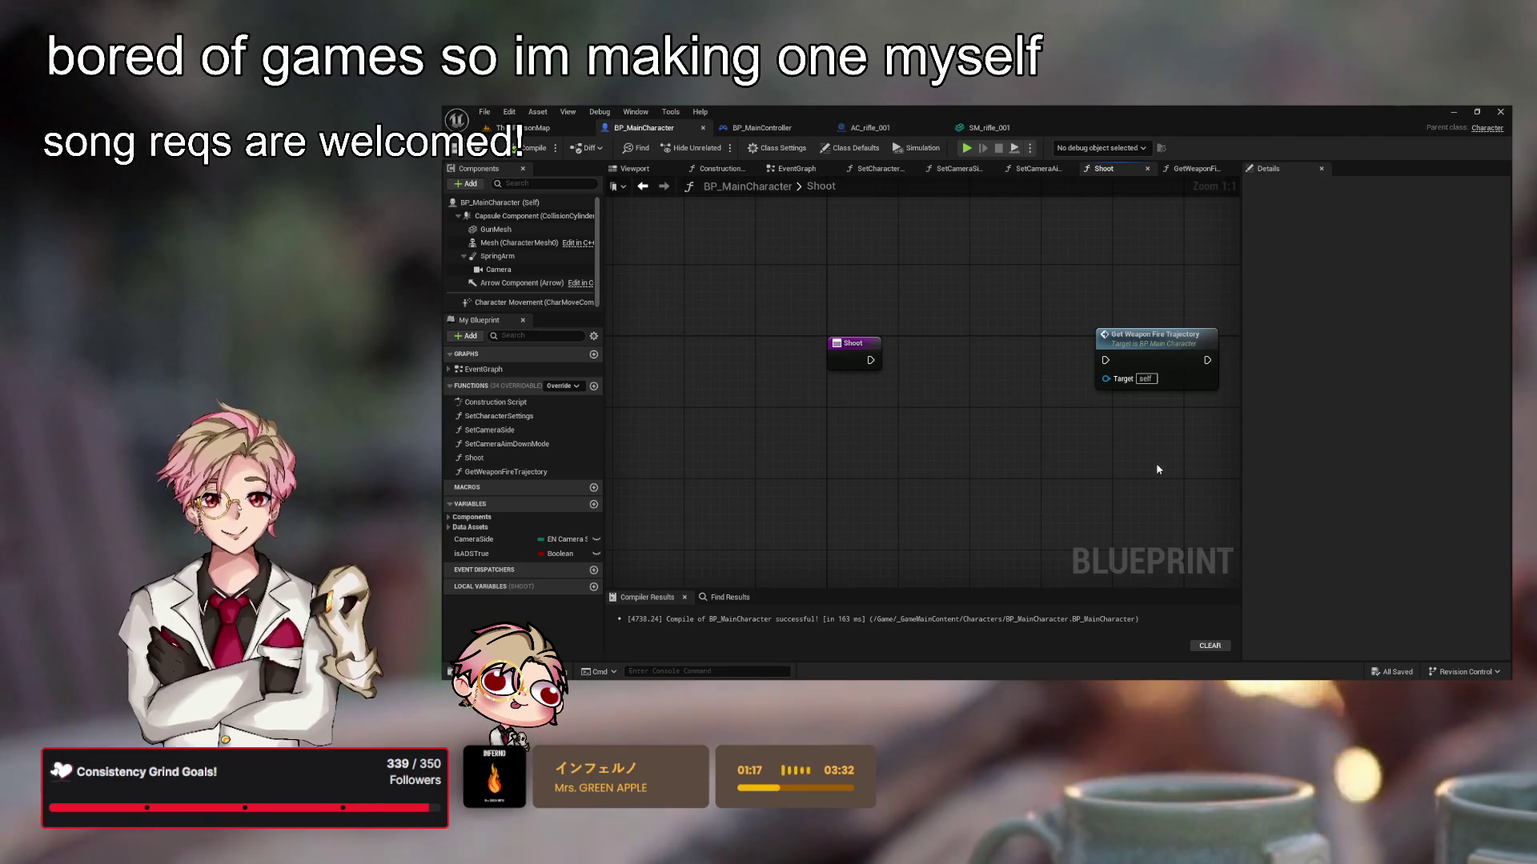
pyautogui.moveTo(1156, 473); pyautogui.dragTo(1078, 500)
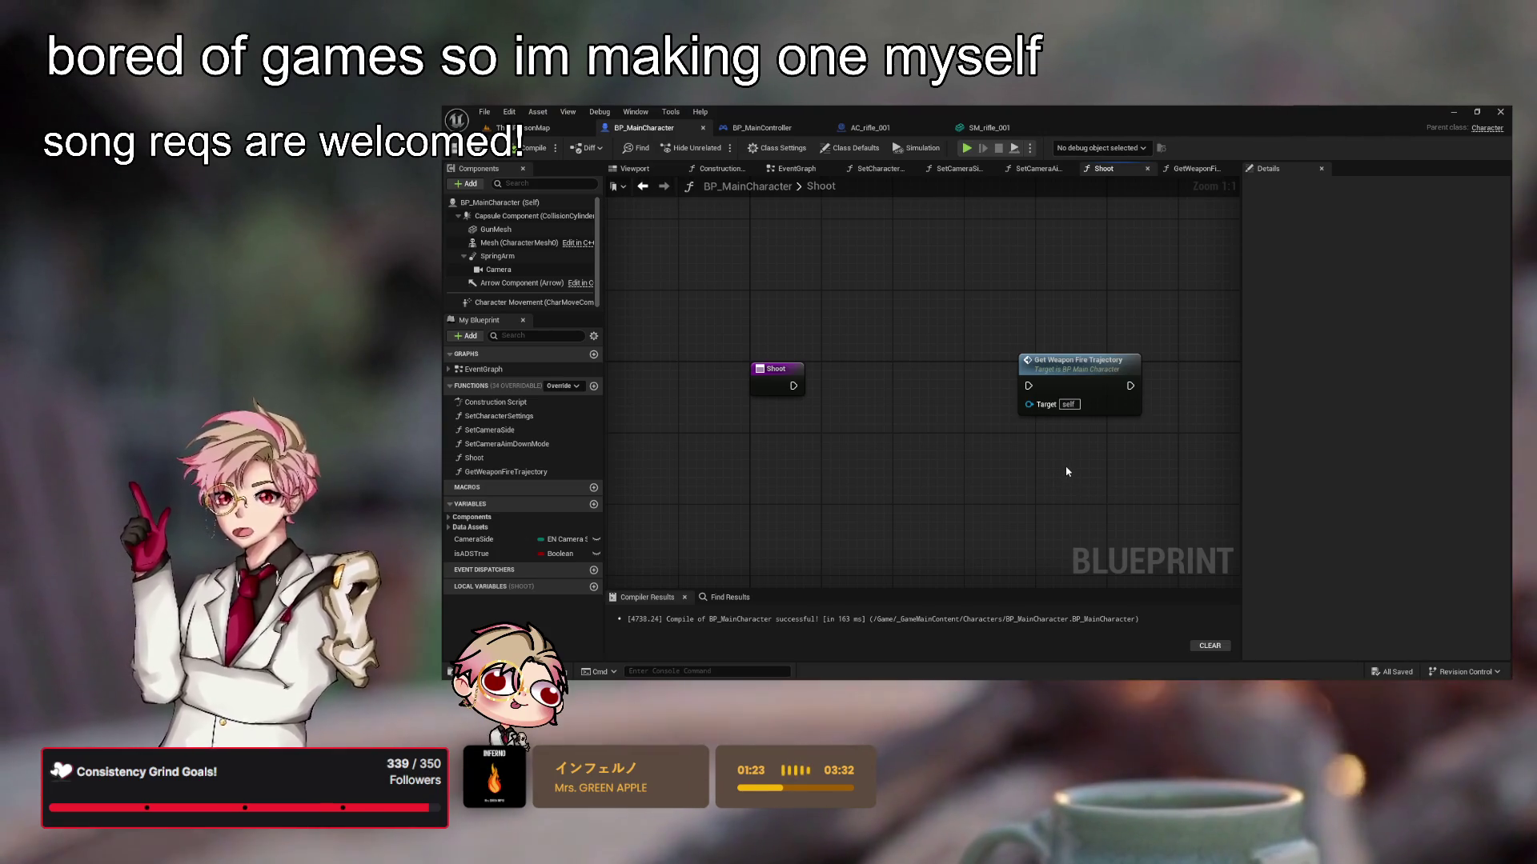
pyautogui.moveTo(909, 421); pyautogui.dragTo(950, 432)
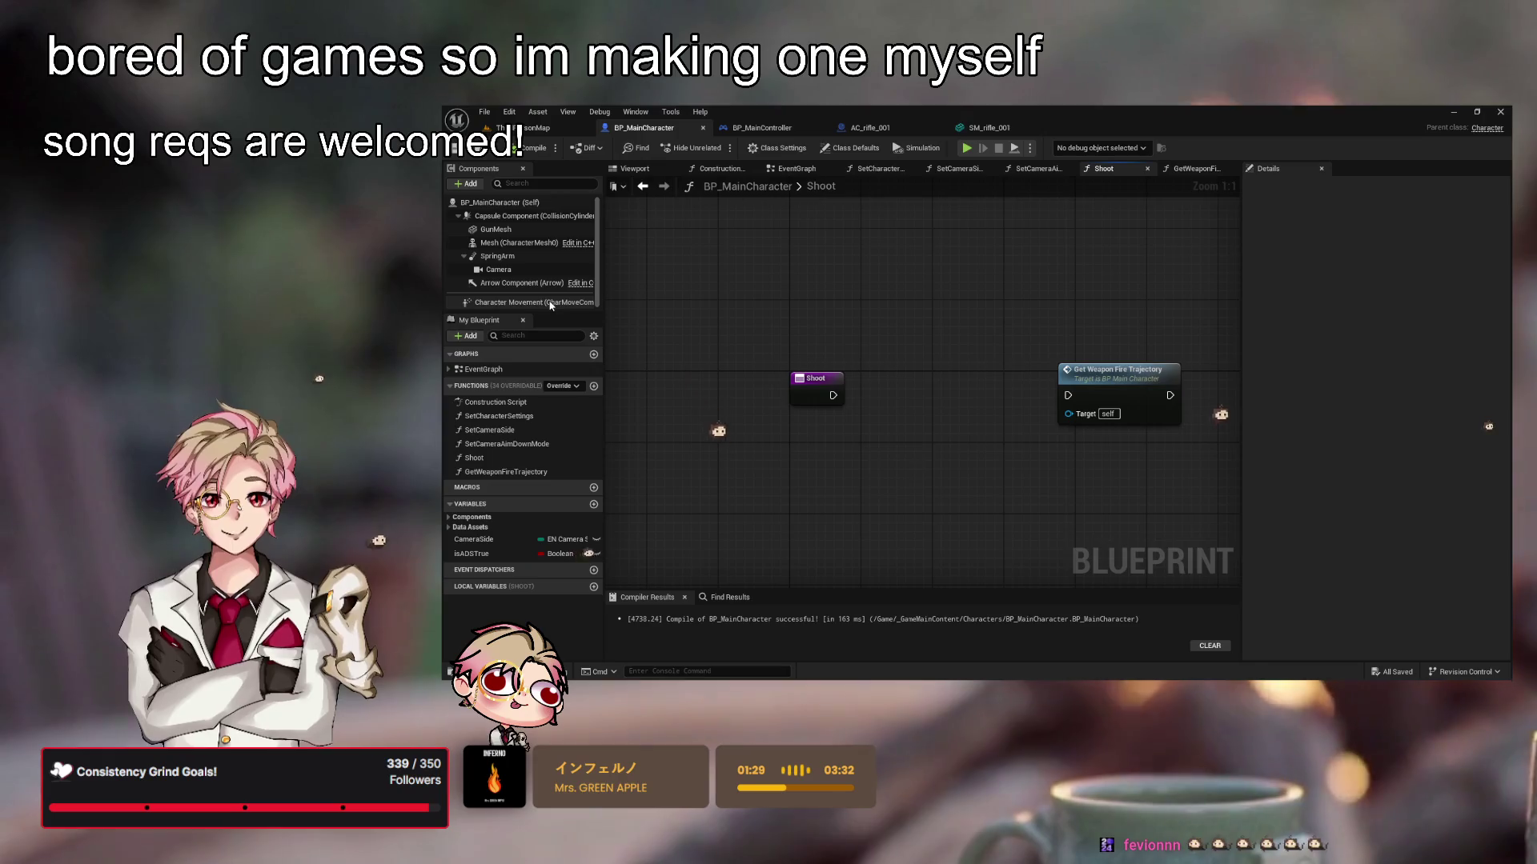
pyautogui.hotkey('ctrl', 'space')
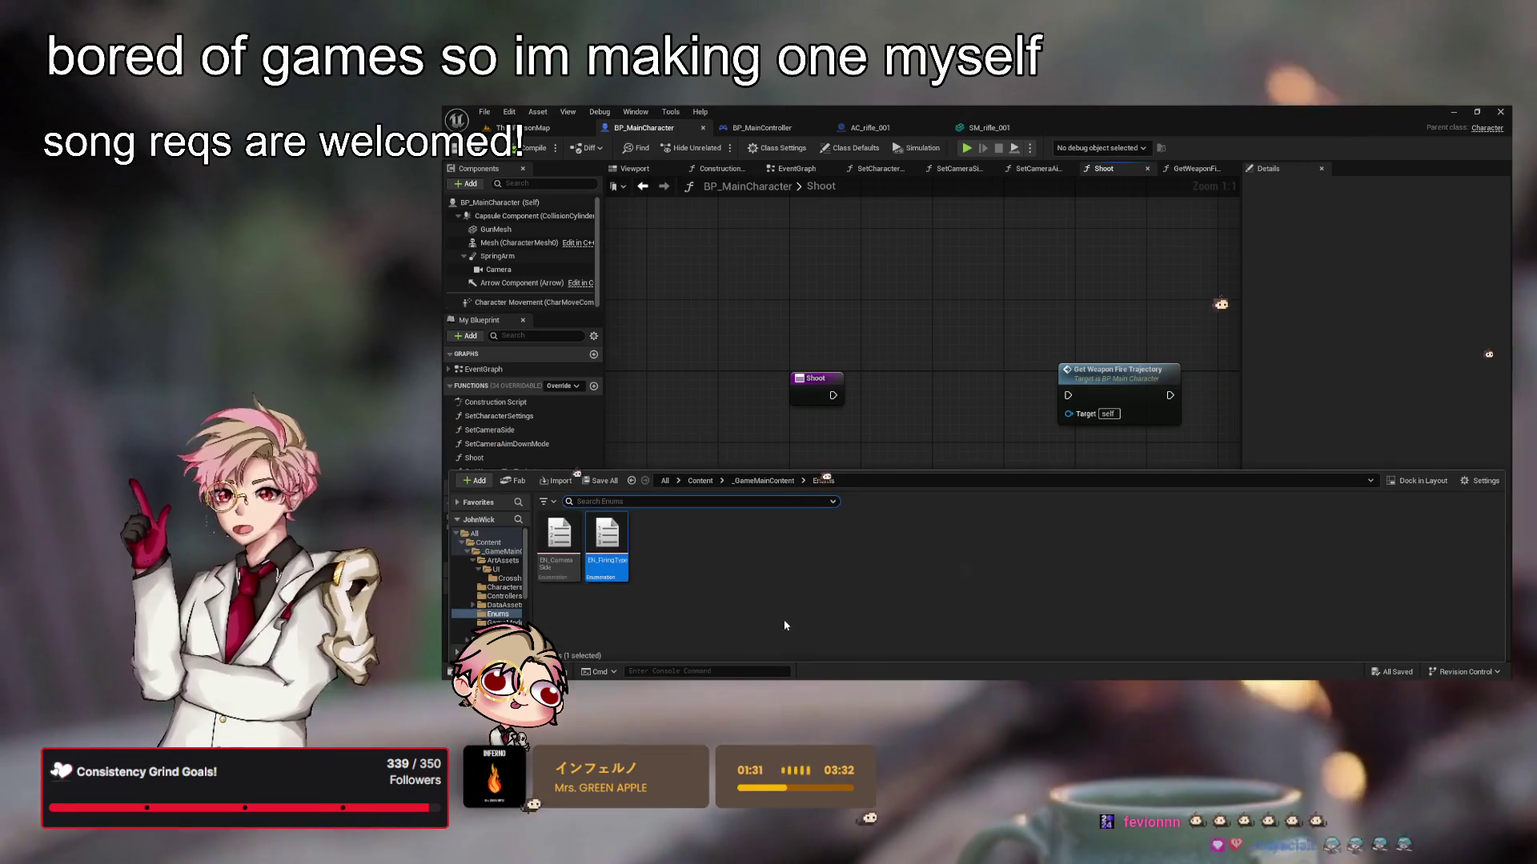
# Create a 'Systems' folder inside Content/_GameMainContent and open it
pyautogui.click(702, 482)
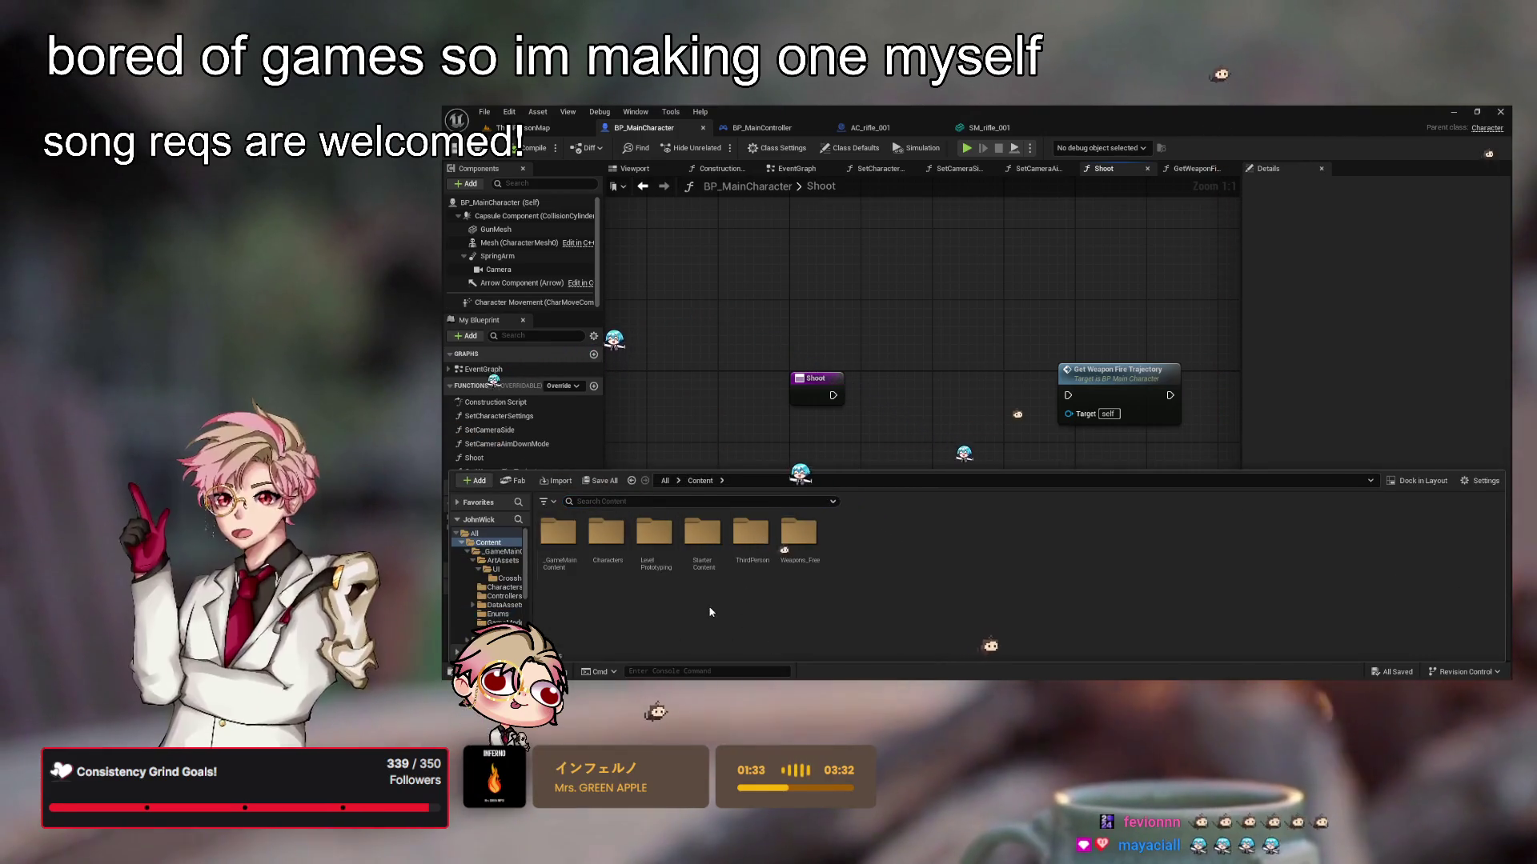
pyautogui.doubleClick(564, 544)
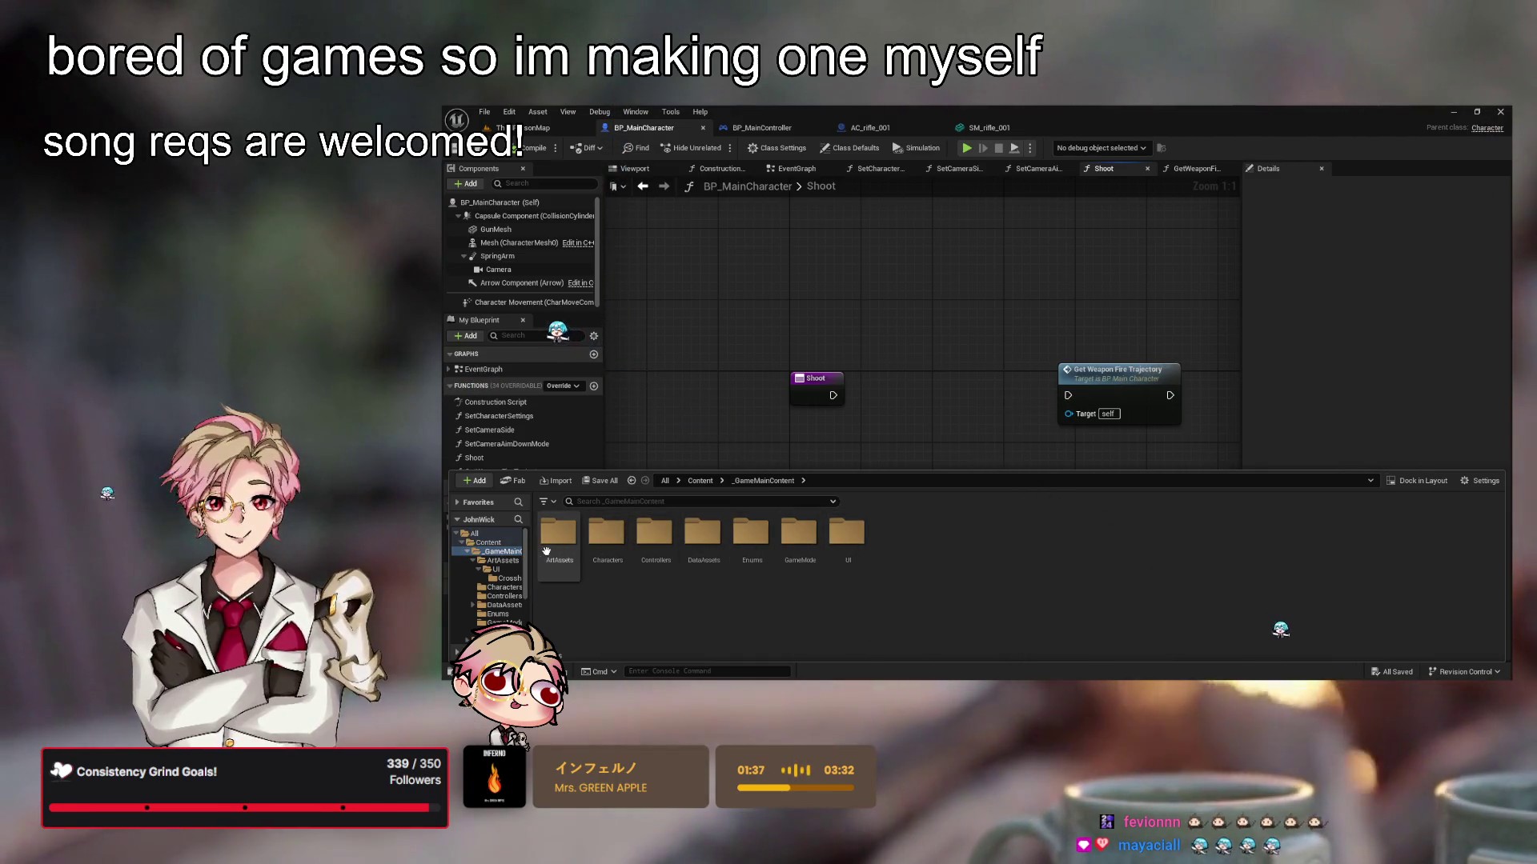
pyautogui.hotkey('ctrl', 'shift', 'n')
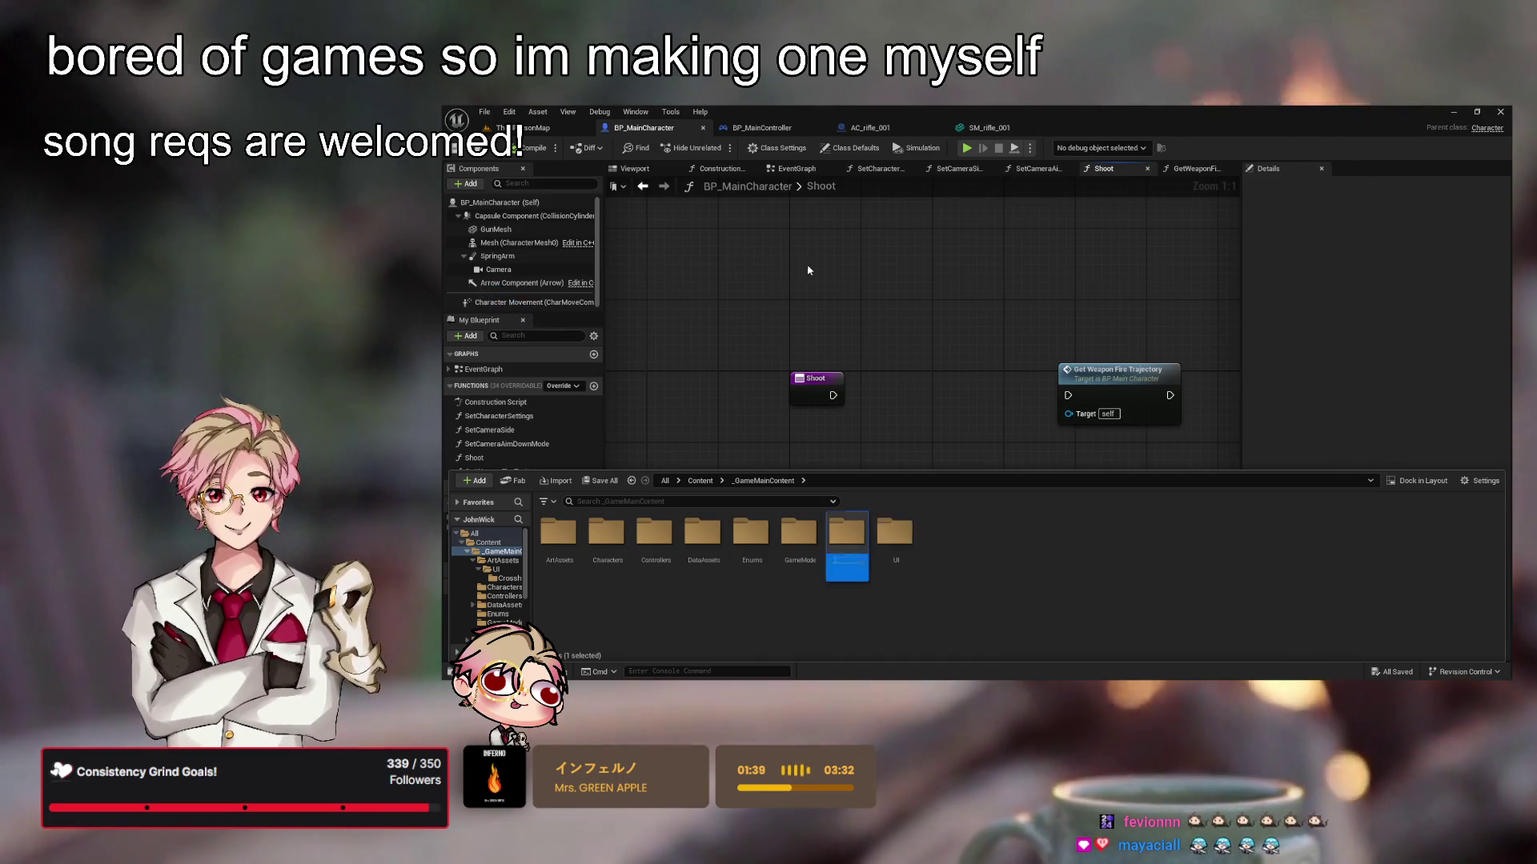
pyautogui.write('Systems')
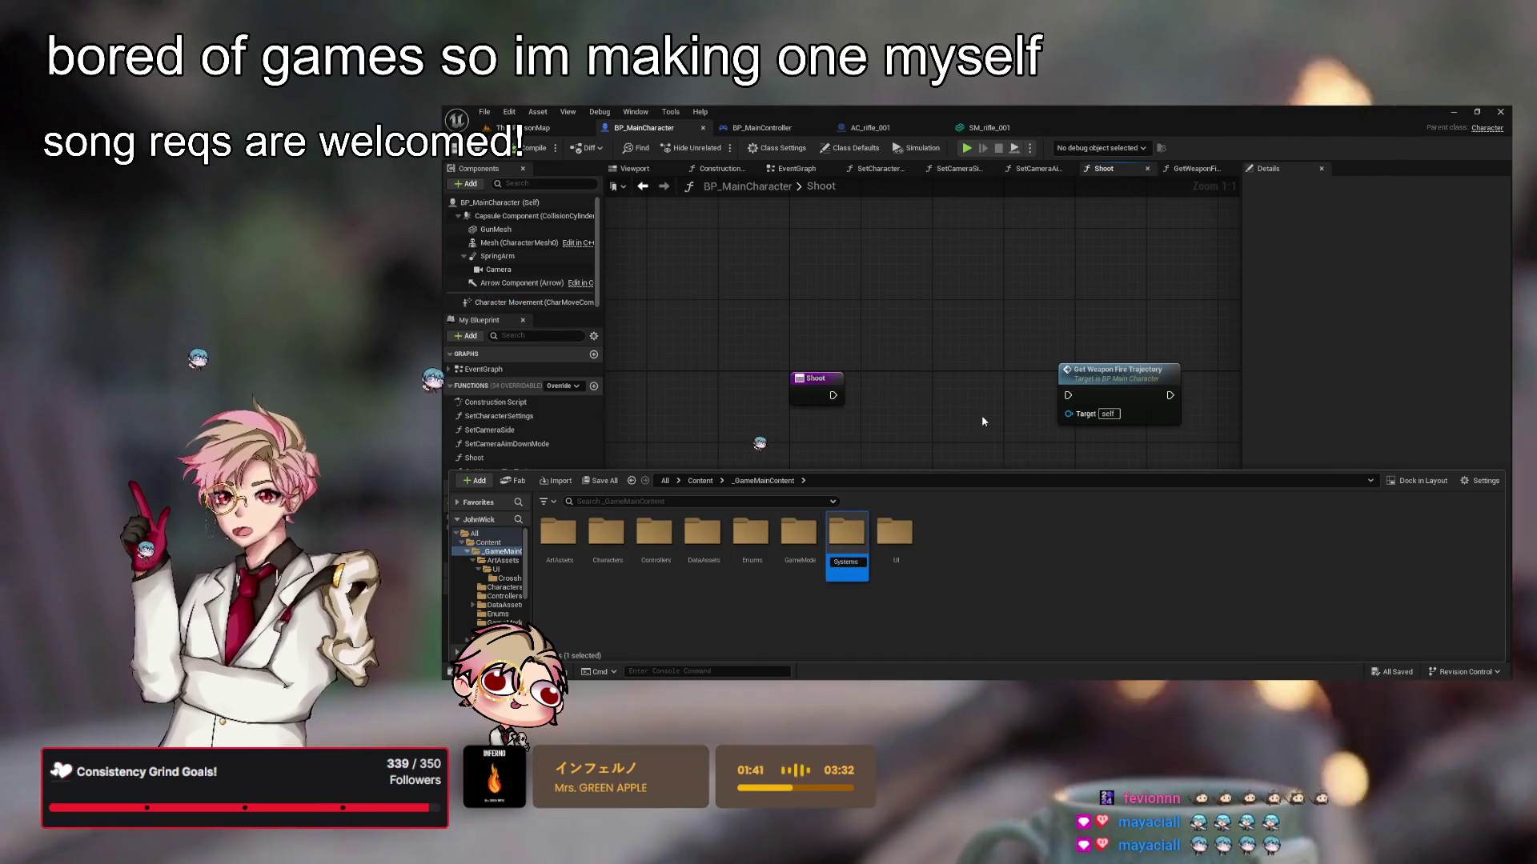
pyautogui.press('Return')
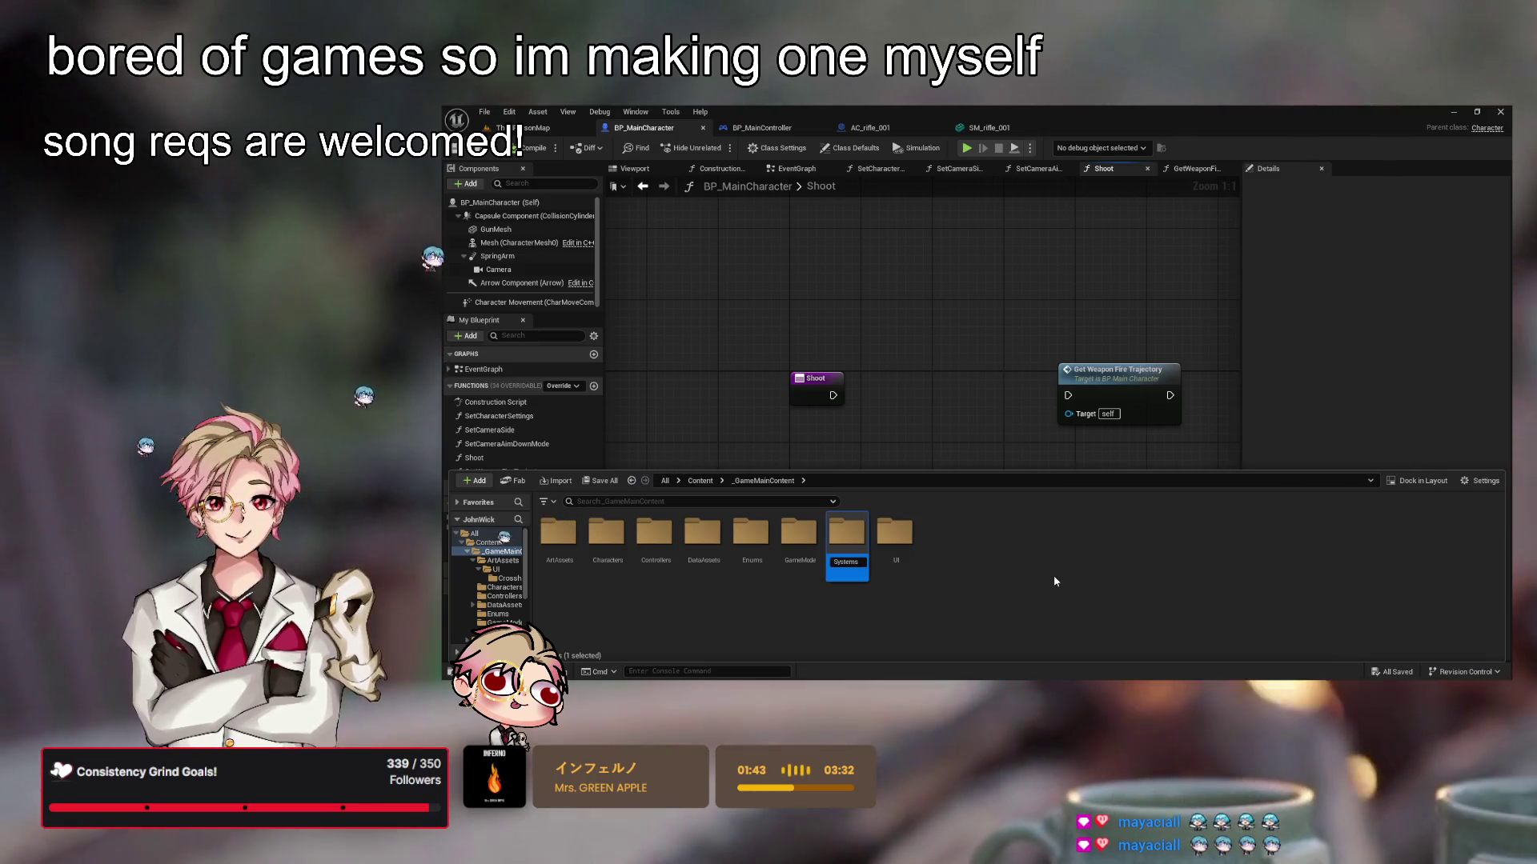
pyautogui.doubleClick(847, 552)
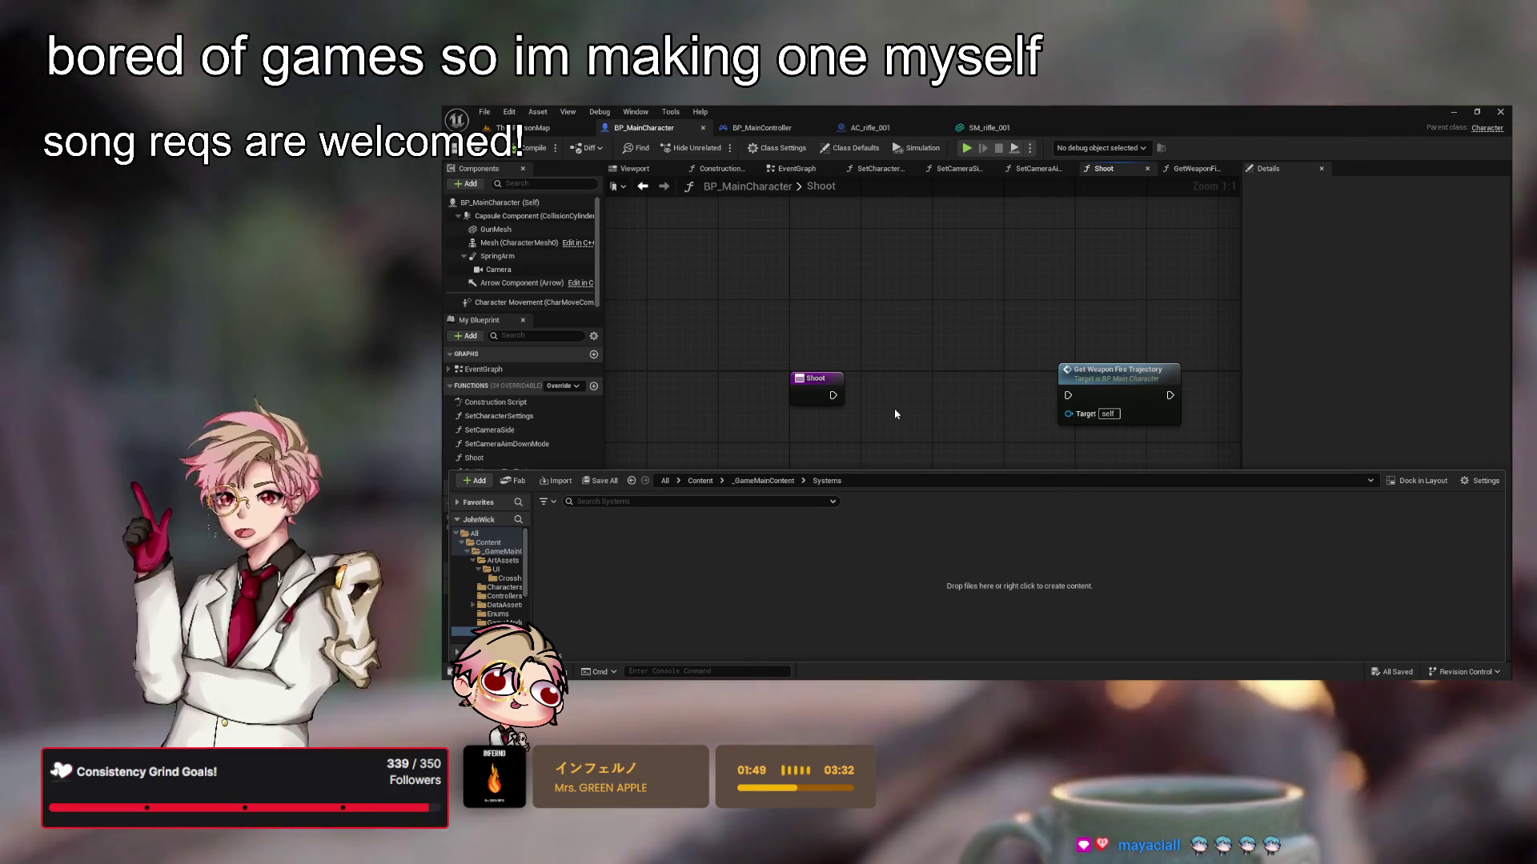
# Name the new Blueprint class BPC_WeaponSystem, then open and save it
pyautogui.write('BP_')
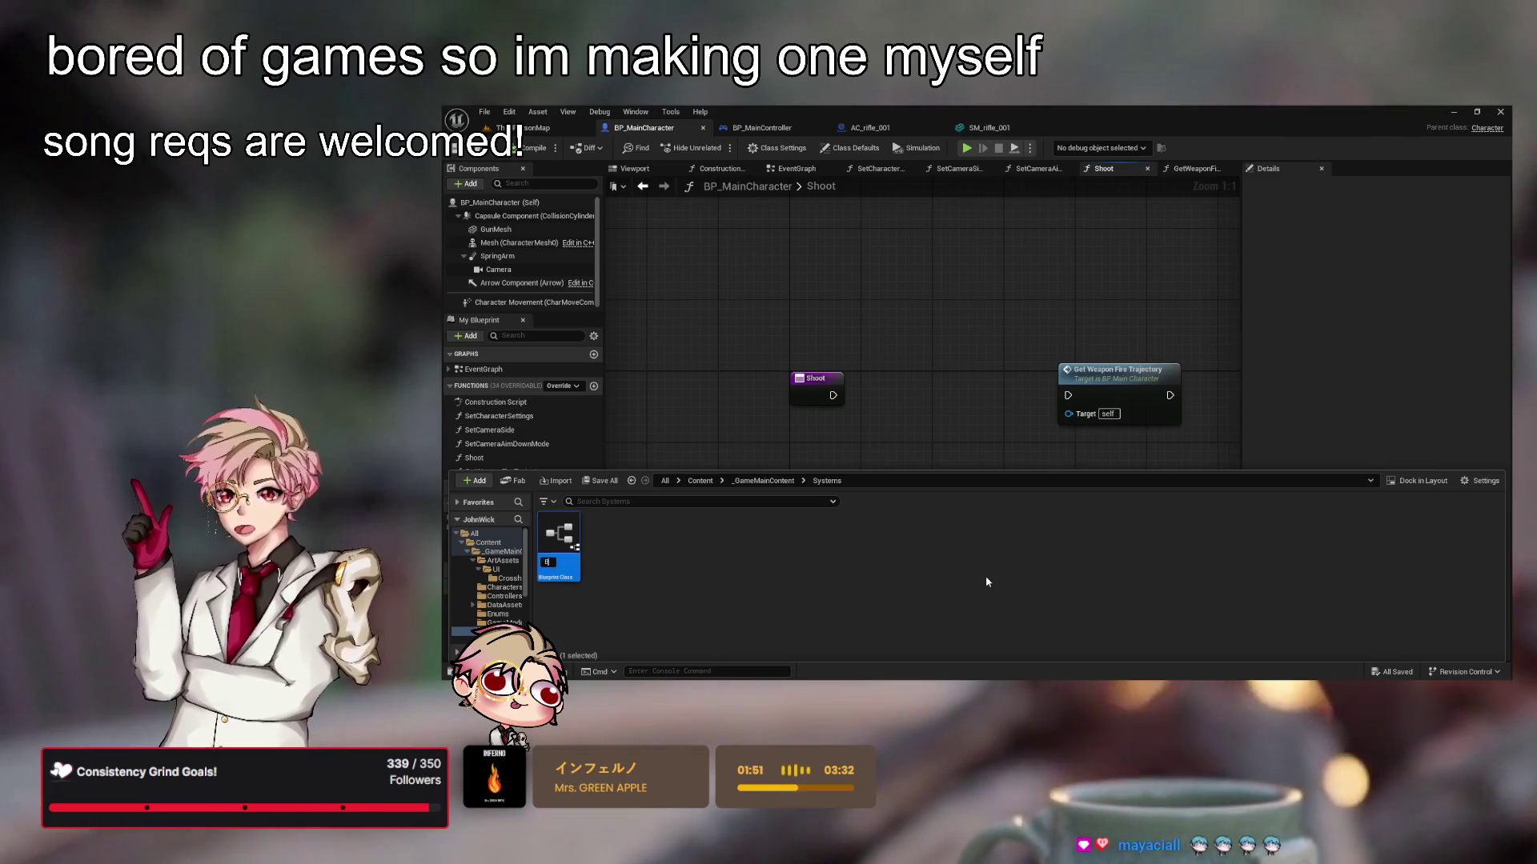
pyautogui.press('BackSpace')
pyautogui.write('C_')
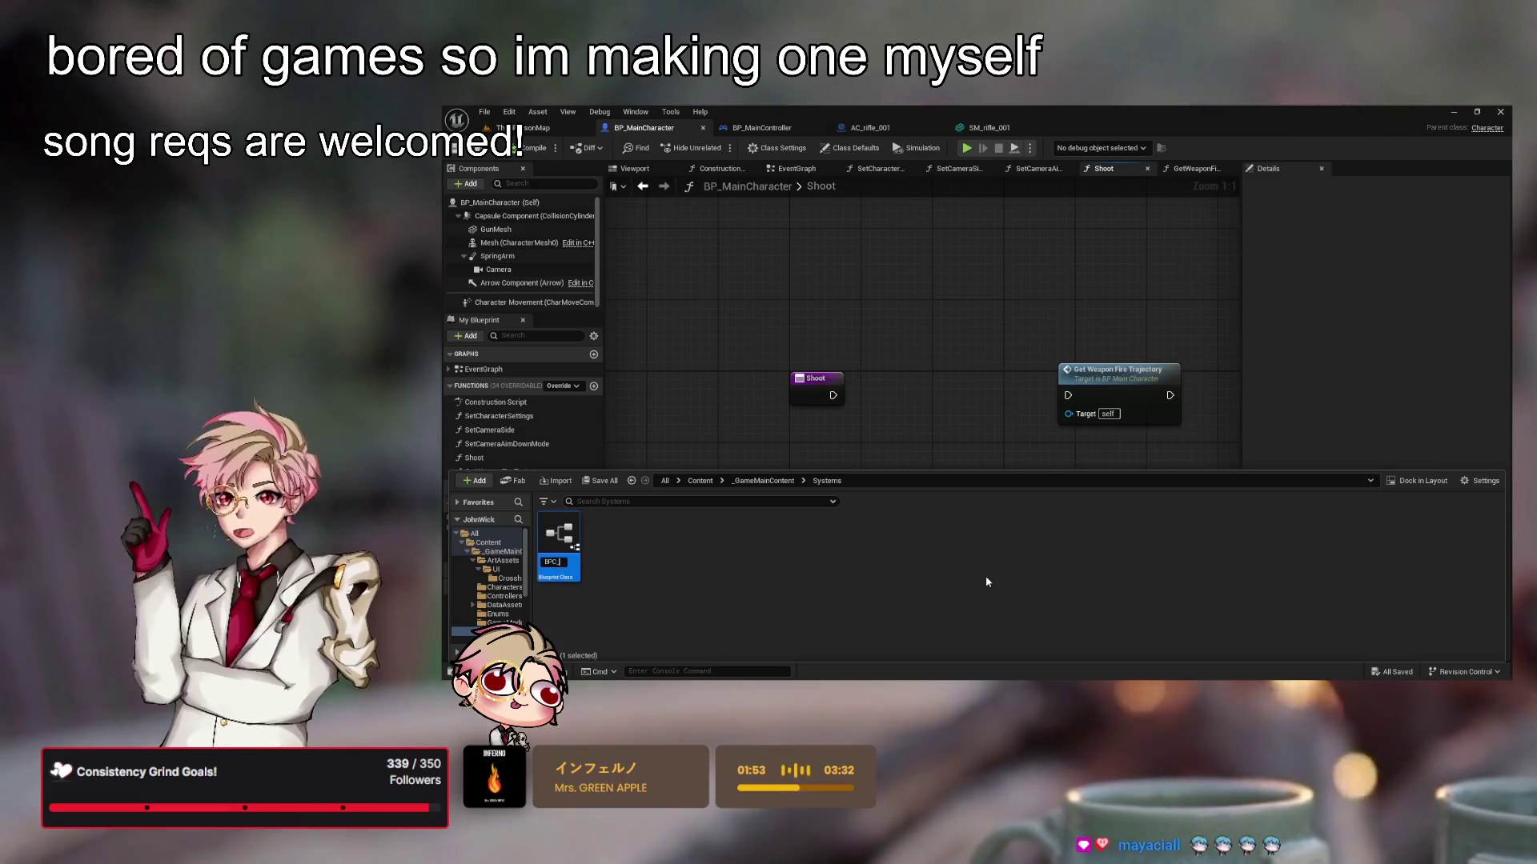
pyautogui.write('We')
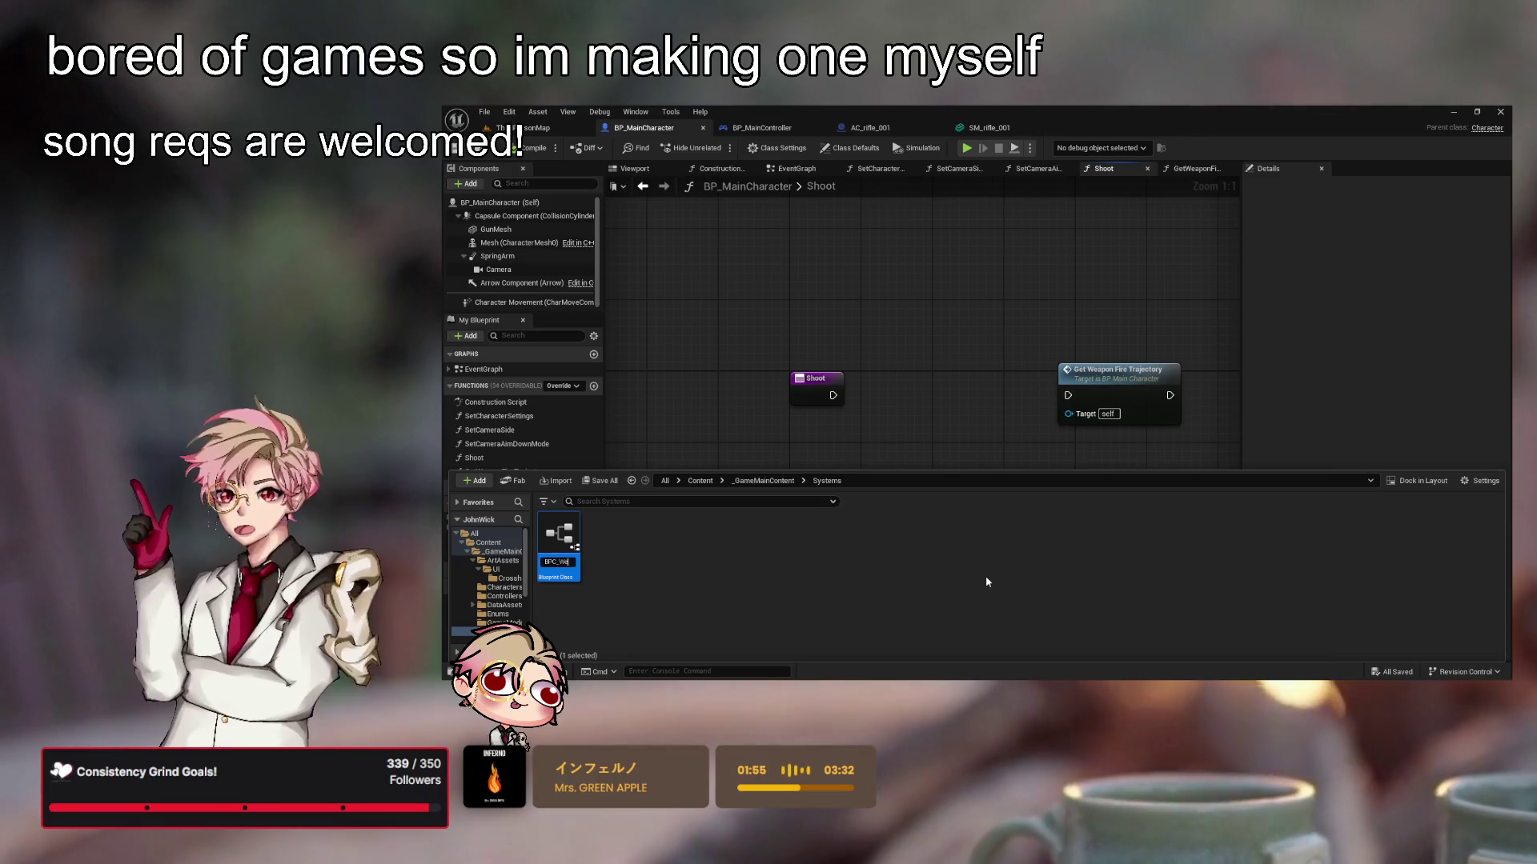
pyautogui.write('aponControl')
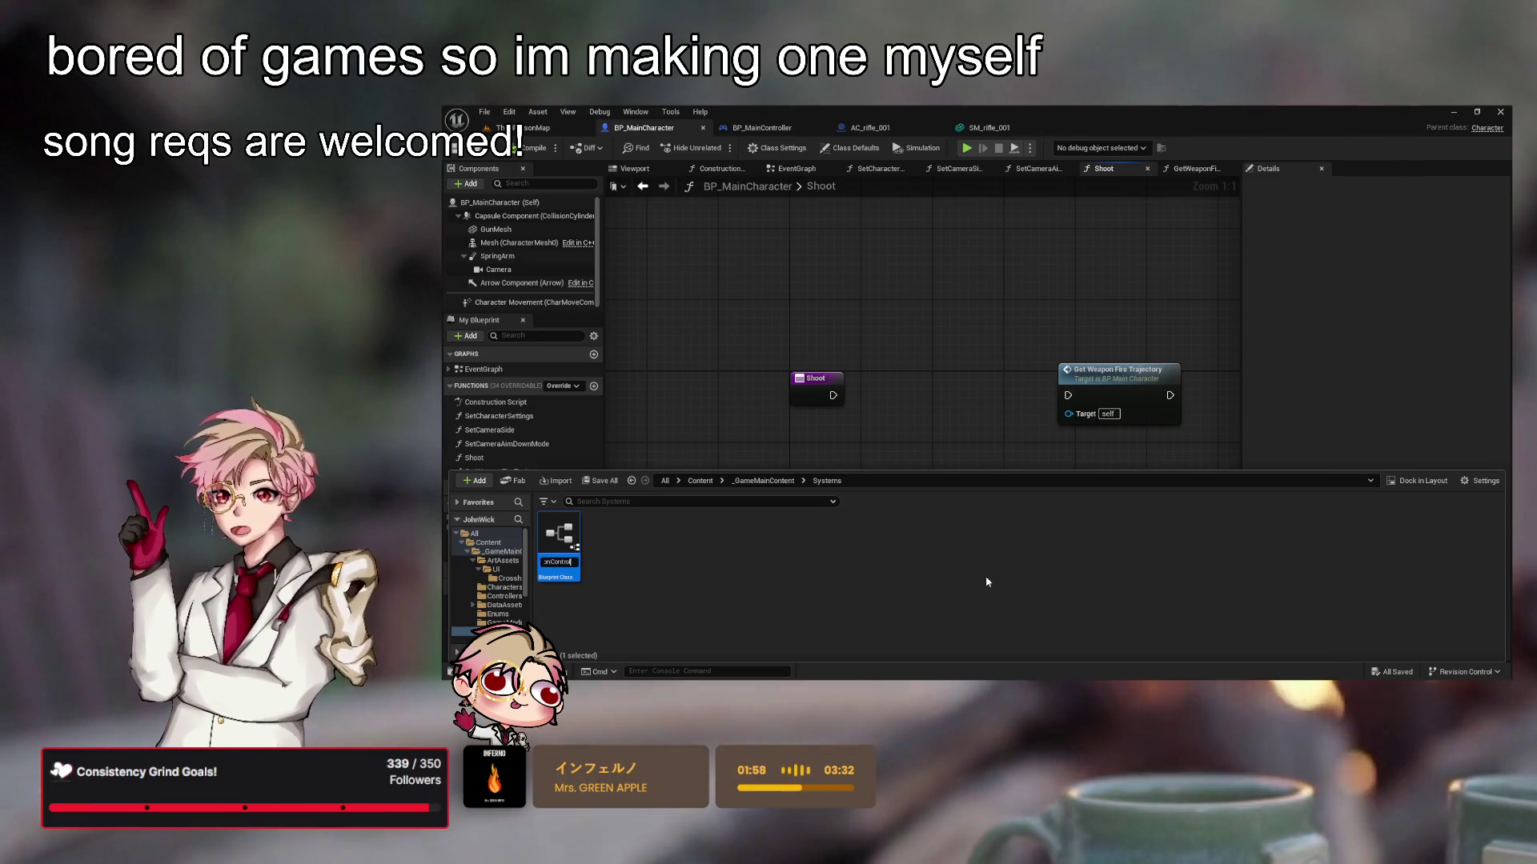
pyautogui.press('BackSpace')
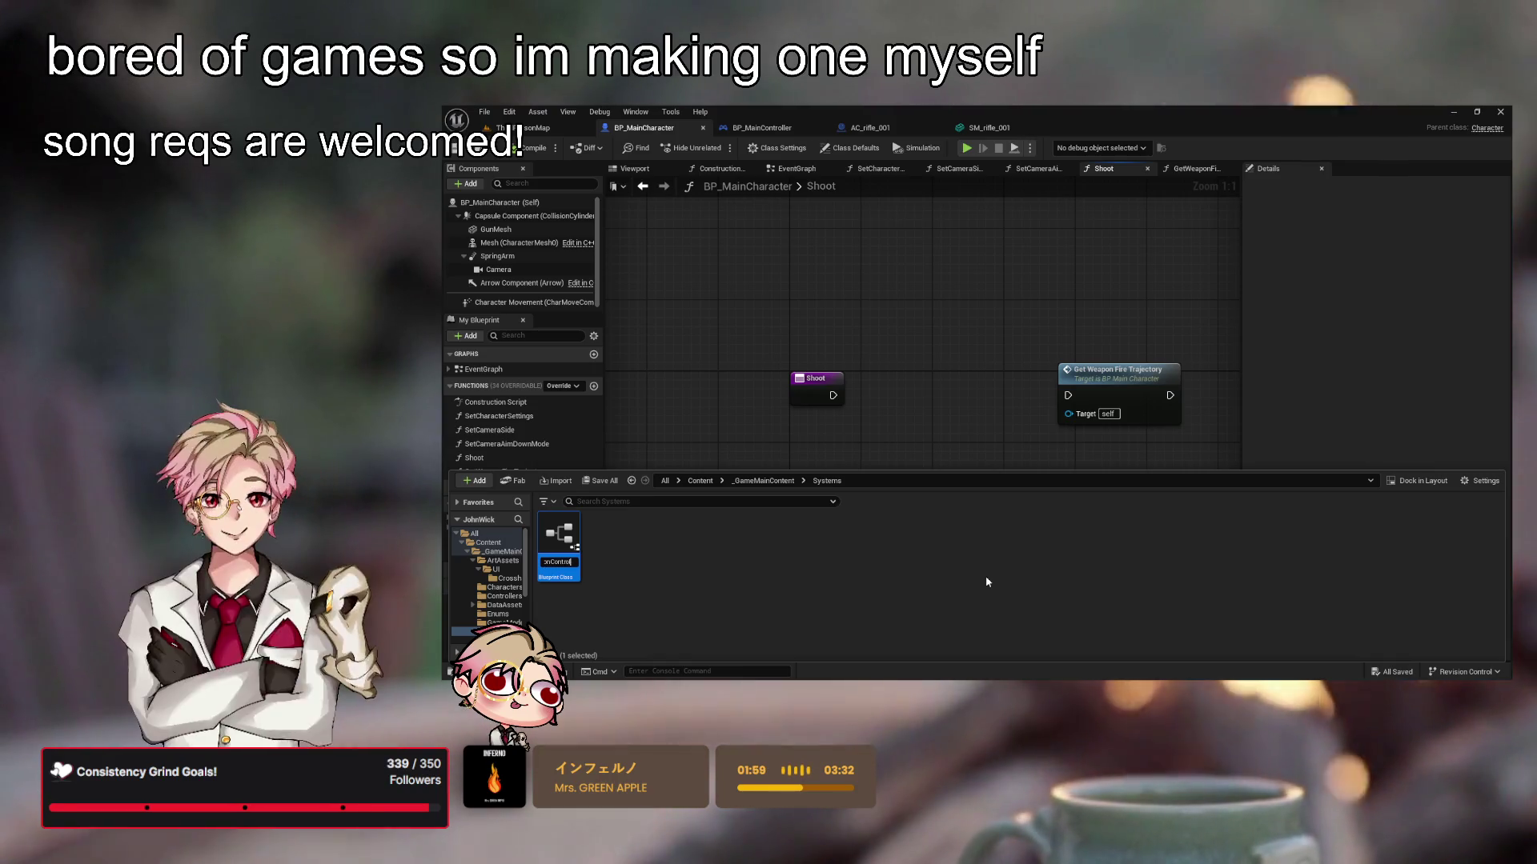
pyautogui.press('BackSpace')
pyautogui.press('BackSpace')
pyautogui.write('System')
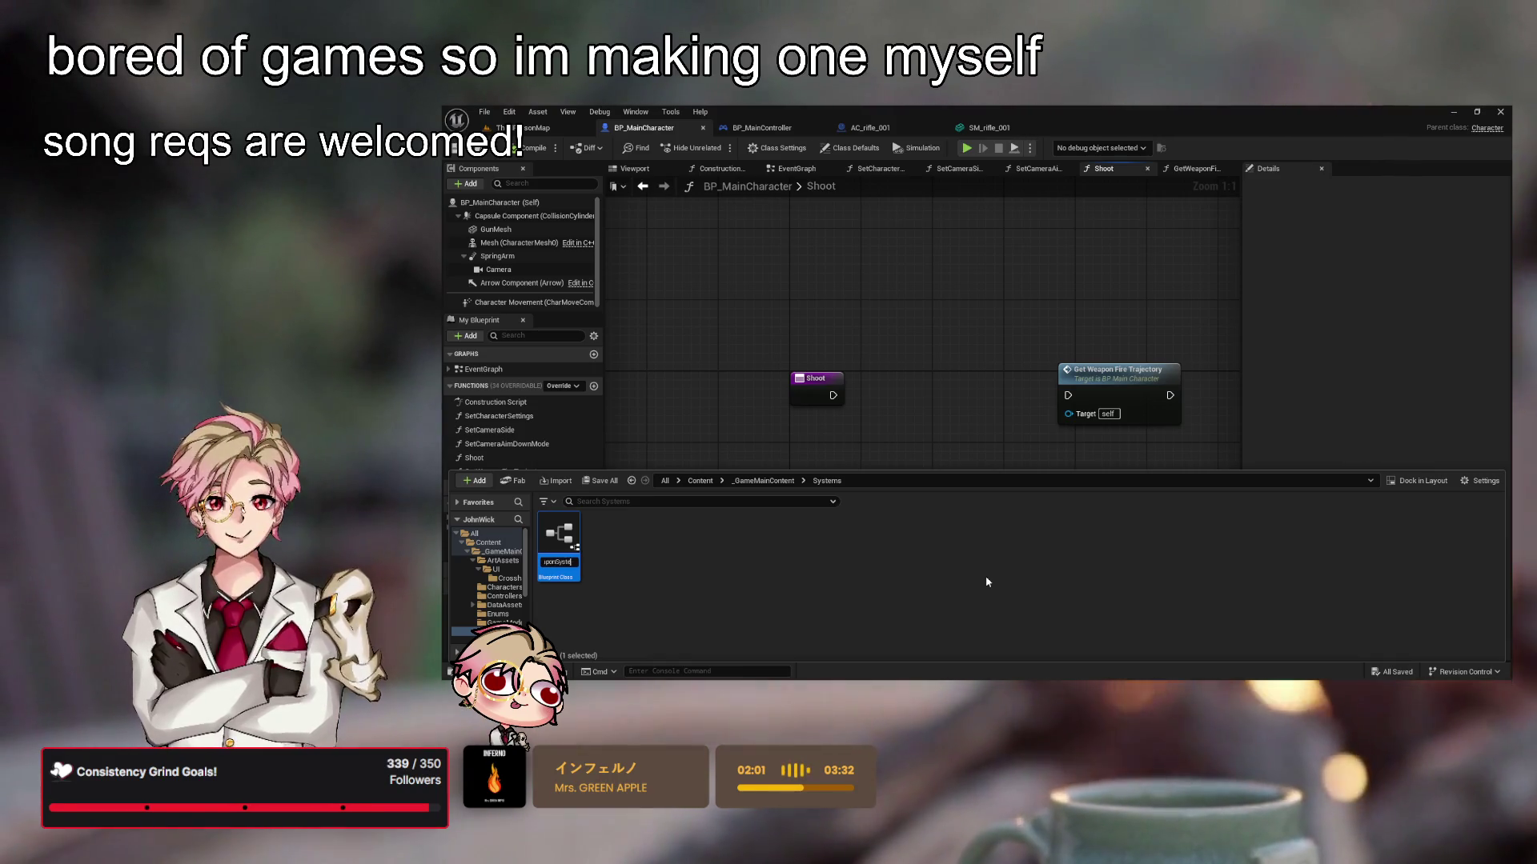
pyautogui.press('Return')
pyautogui.doubleClick(559, 540)
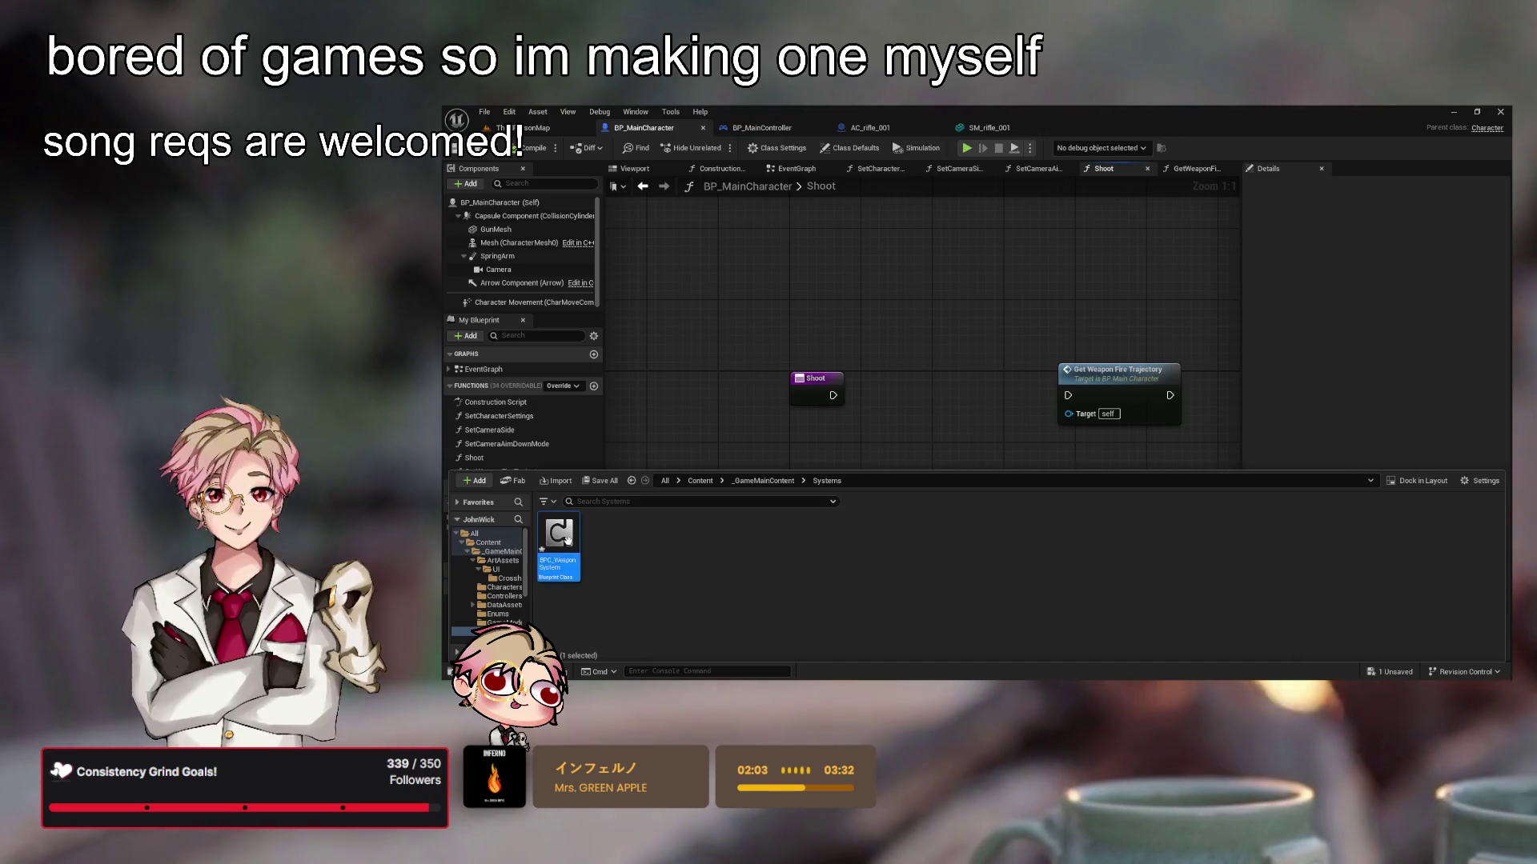
pyautogui.hotkey('ctrl', 's')
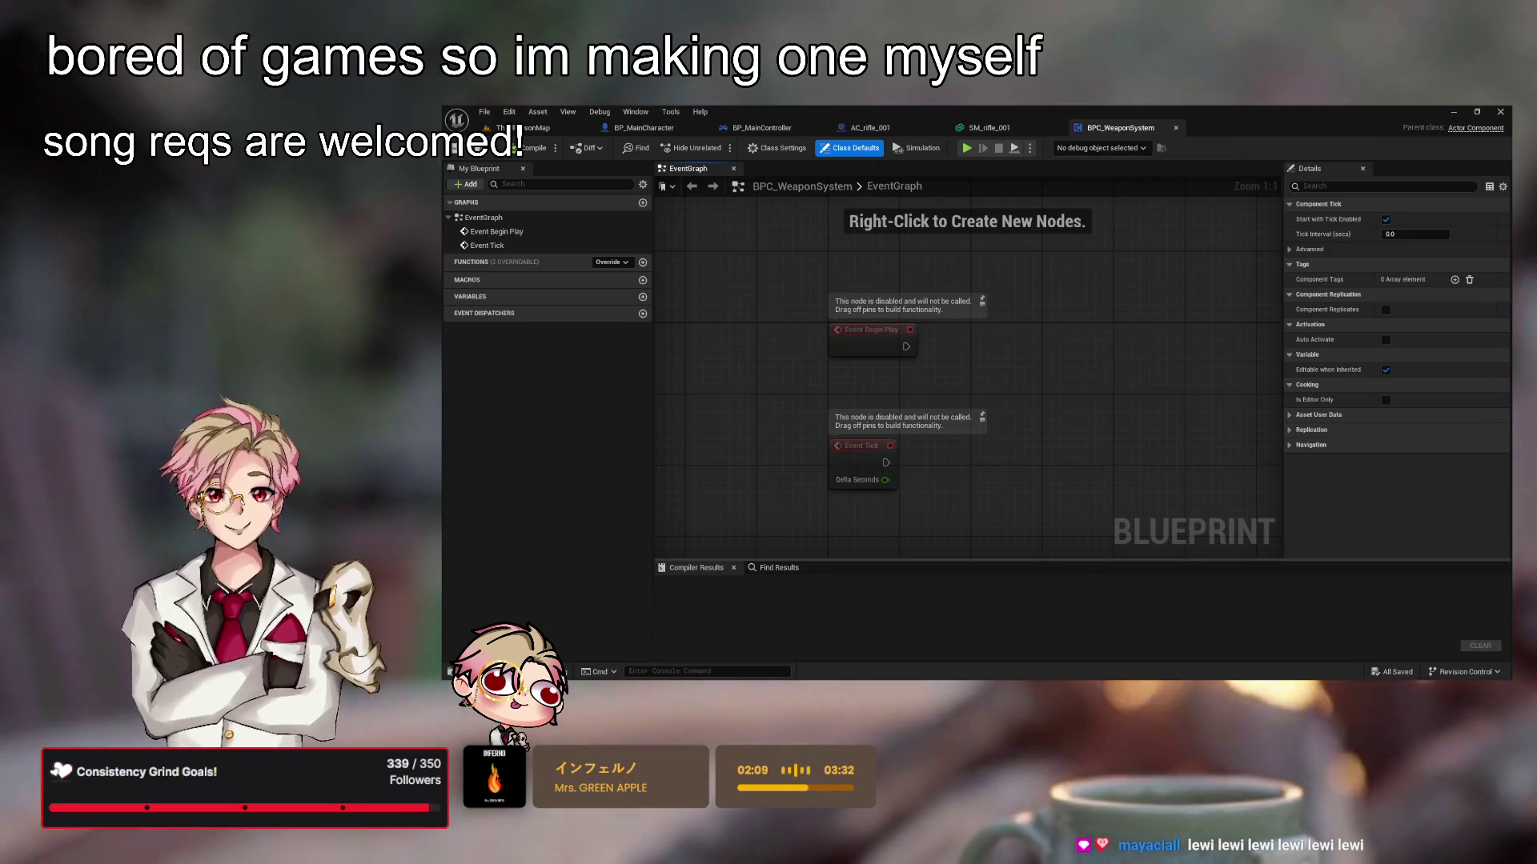
# From Event Begin Play, cast Get Player Character to BP_MainCharacter and promote the result to a variable
pyautogui.moveTo(1137, 431)
pyautogui.mouseDown()
pyautogui.moveTo(1160, 507)
pyautogui.moveTo(1153, 457)
pyautogui.mouseUp()
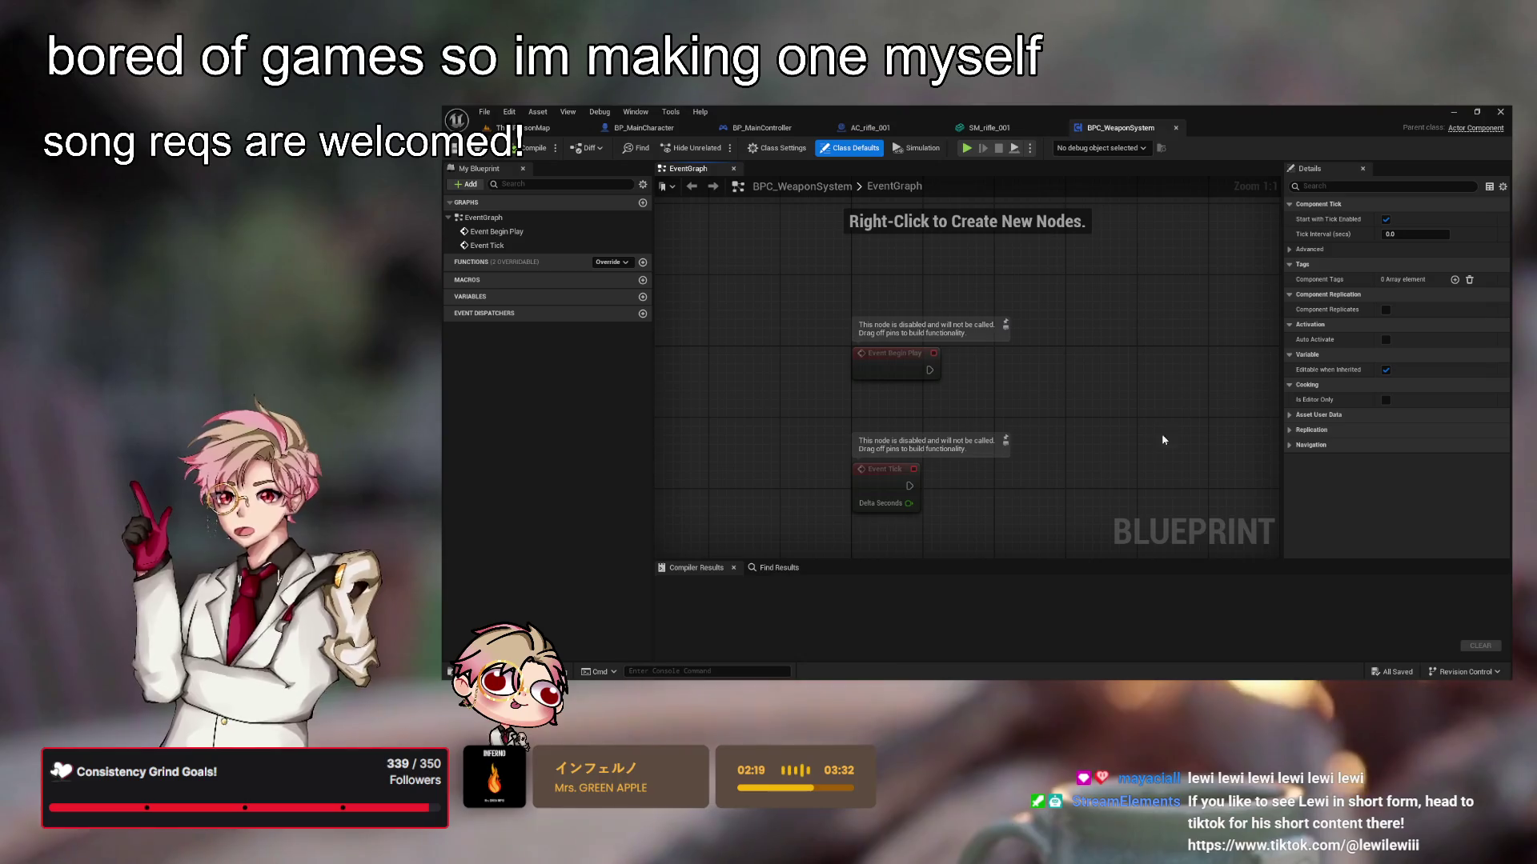
pyautogui.moveTo(1058, 435); pyautogui.dragTo(1106, 464)
pyautogui.moveTo(1166, 401)
pyautogui.mouseDown()
pyautogui.moveTo(1126, 387)
pyautogui.moveTo(1070, 302)
pyautogui.moveTo(1054, 383)
pyautogui.moveTo(1025, 358)
pyautogui.mouseUp()
pyautogui.moveTo(894, 359); pyautogui.dragTo(1034, 375)
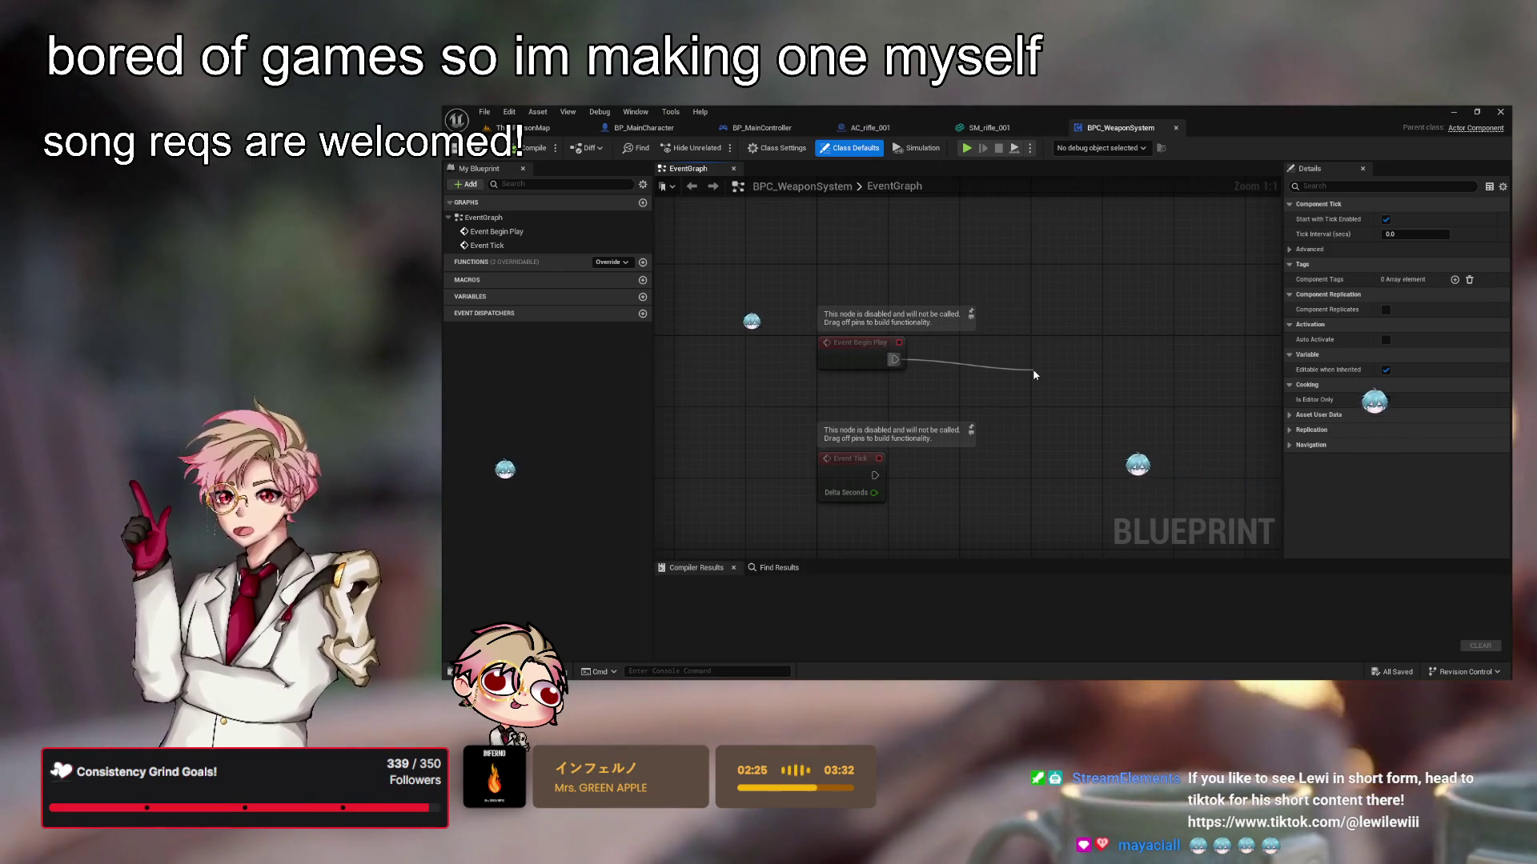
pyautogui.moveTo(1033, 375)
pyautogui.mouseDown()
pyautogui.moveTo(989, 369)
pyautogui.moveTo(1044, 336)
pyautogui.moveTo(910, 383)
pyautogui.mouseUp()
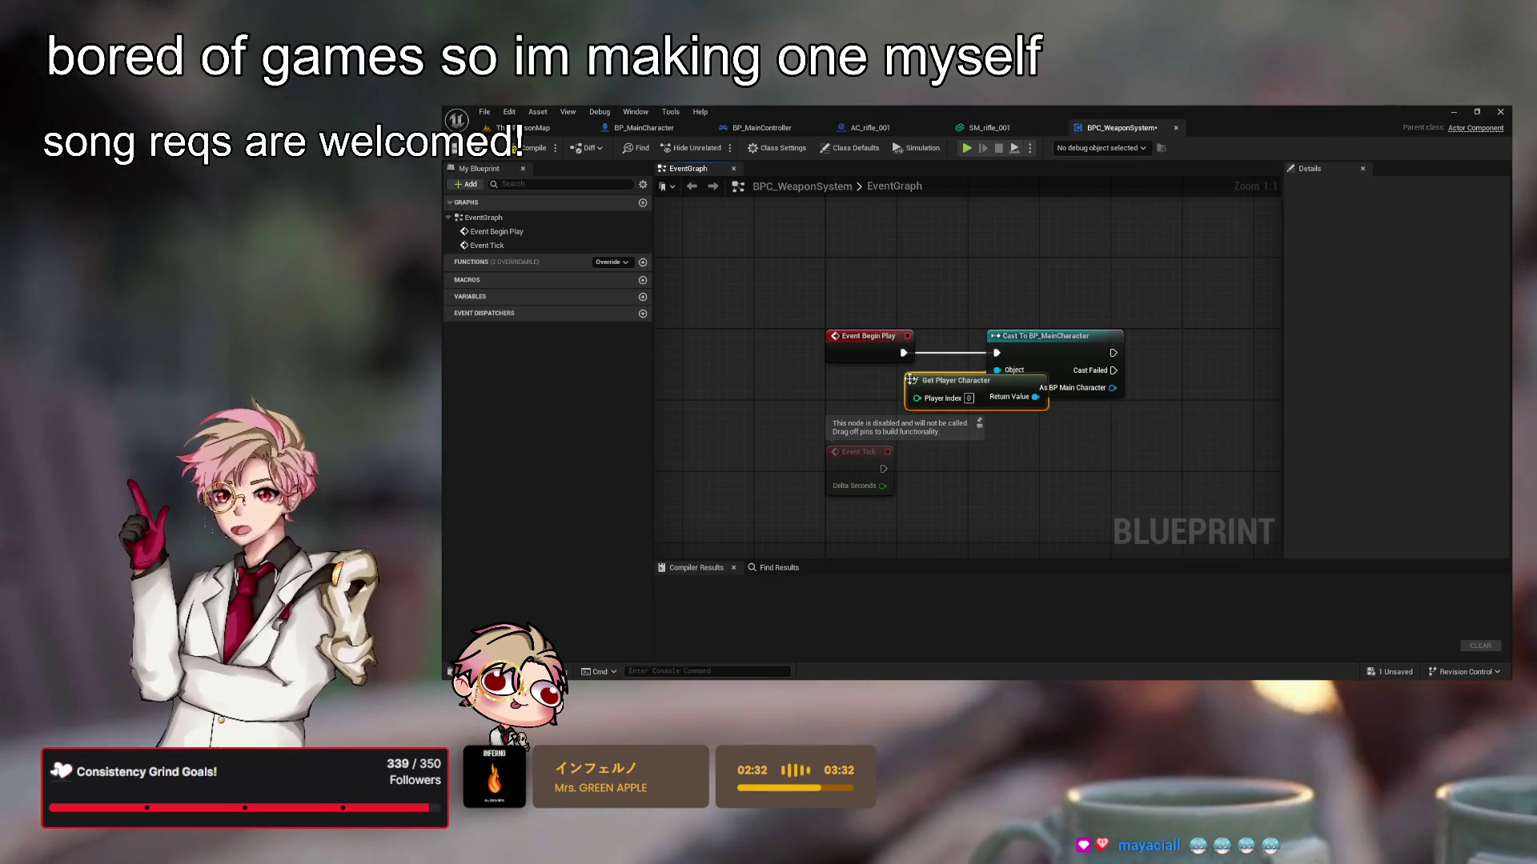
pyautogui.moveTo(993, 382); pyautogui.dragTo(927, 386)
pyautogui.moveTo(1081, 429)
pyautogui.mouseDown()
pyautogui.moveTo(928, 416)
pyautogui.moveTo(1024, 360)
pyautogui.moveTo(1109, 390)
pyautogui.moveTo(1070, 353)
pyautogui.moveTo(1038, 418)
pyautogui.mouseUp()
pyautogui.click(1120, 377)
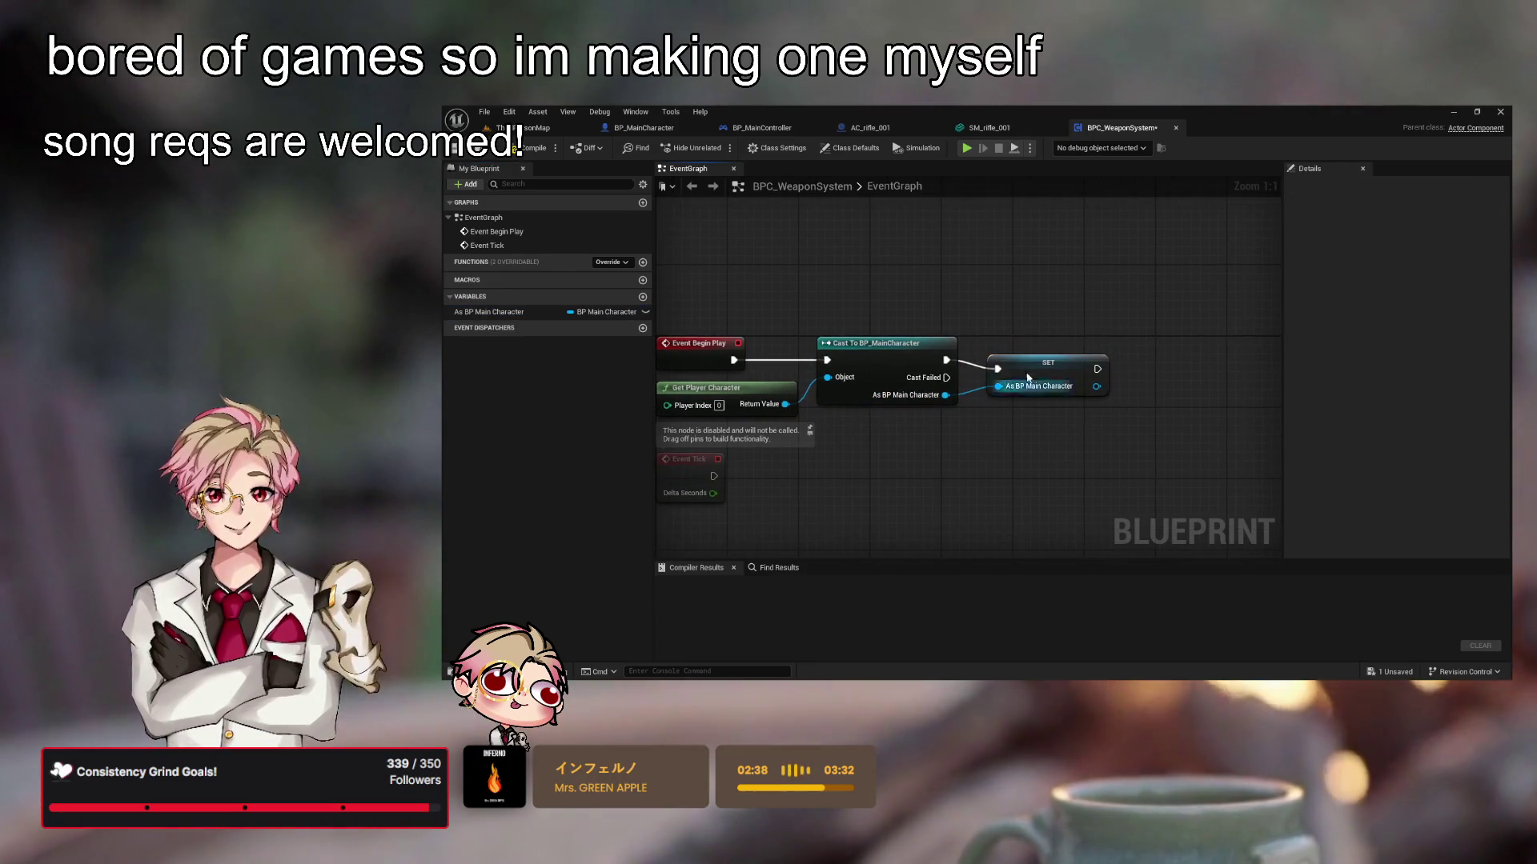
# Save and compile BPC_WeaponSystem with all nodes framed in view
pyautogui.click(1142, 453)
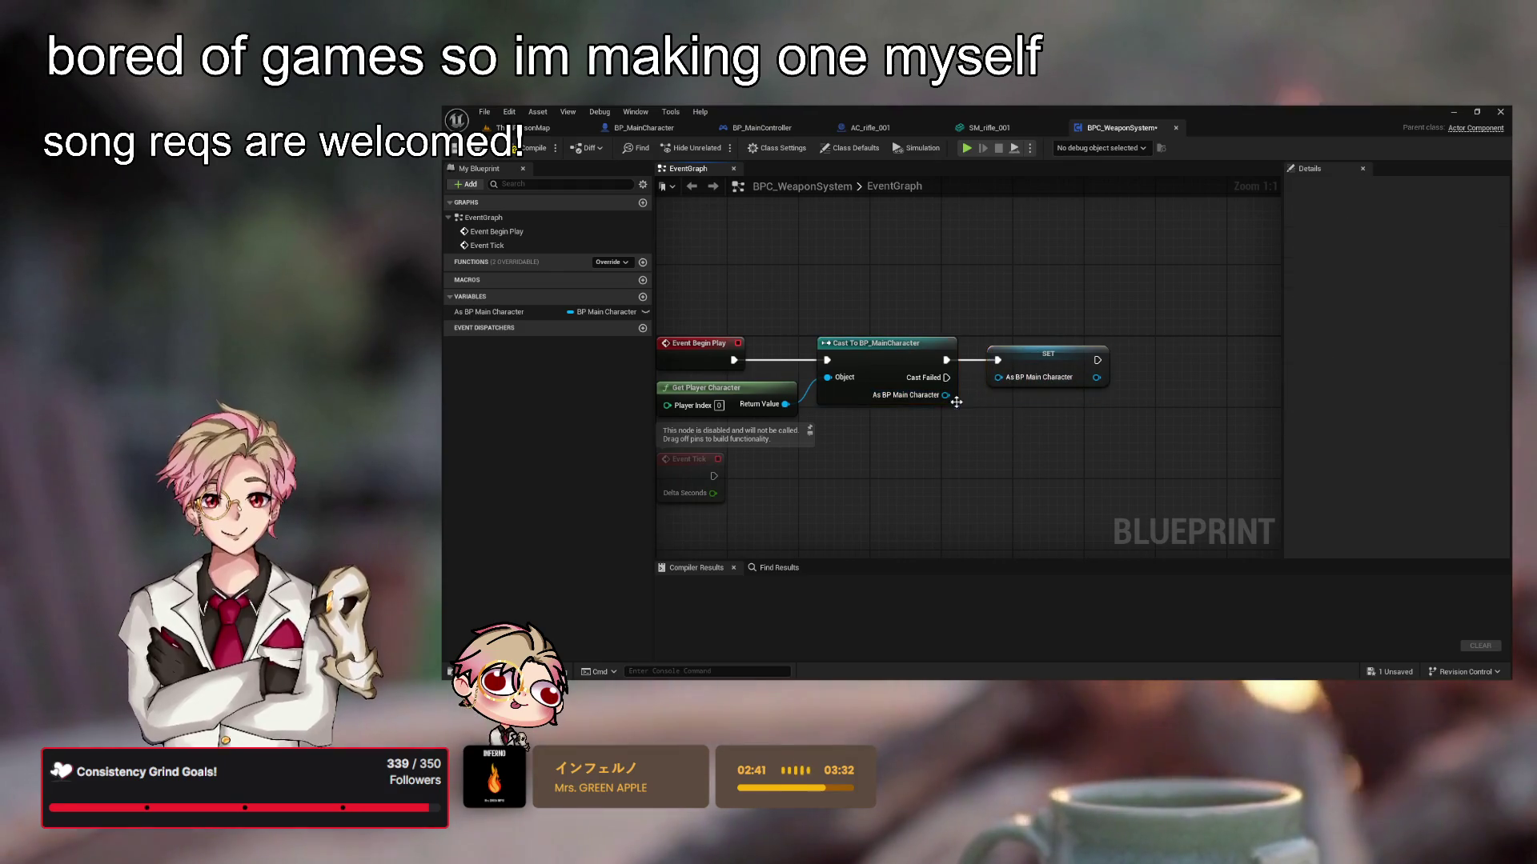
pyautogui.hotkey('ctrl', 's')
pyautogui.moveTo(1142, 453)
pyautogui.mouseDown()
pyautogui.moveTo(996, 453)
pyautogui.moveTo(906, 385)
pyautogui.mouseUp()
pyautogui.press('Home')
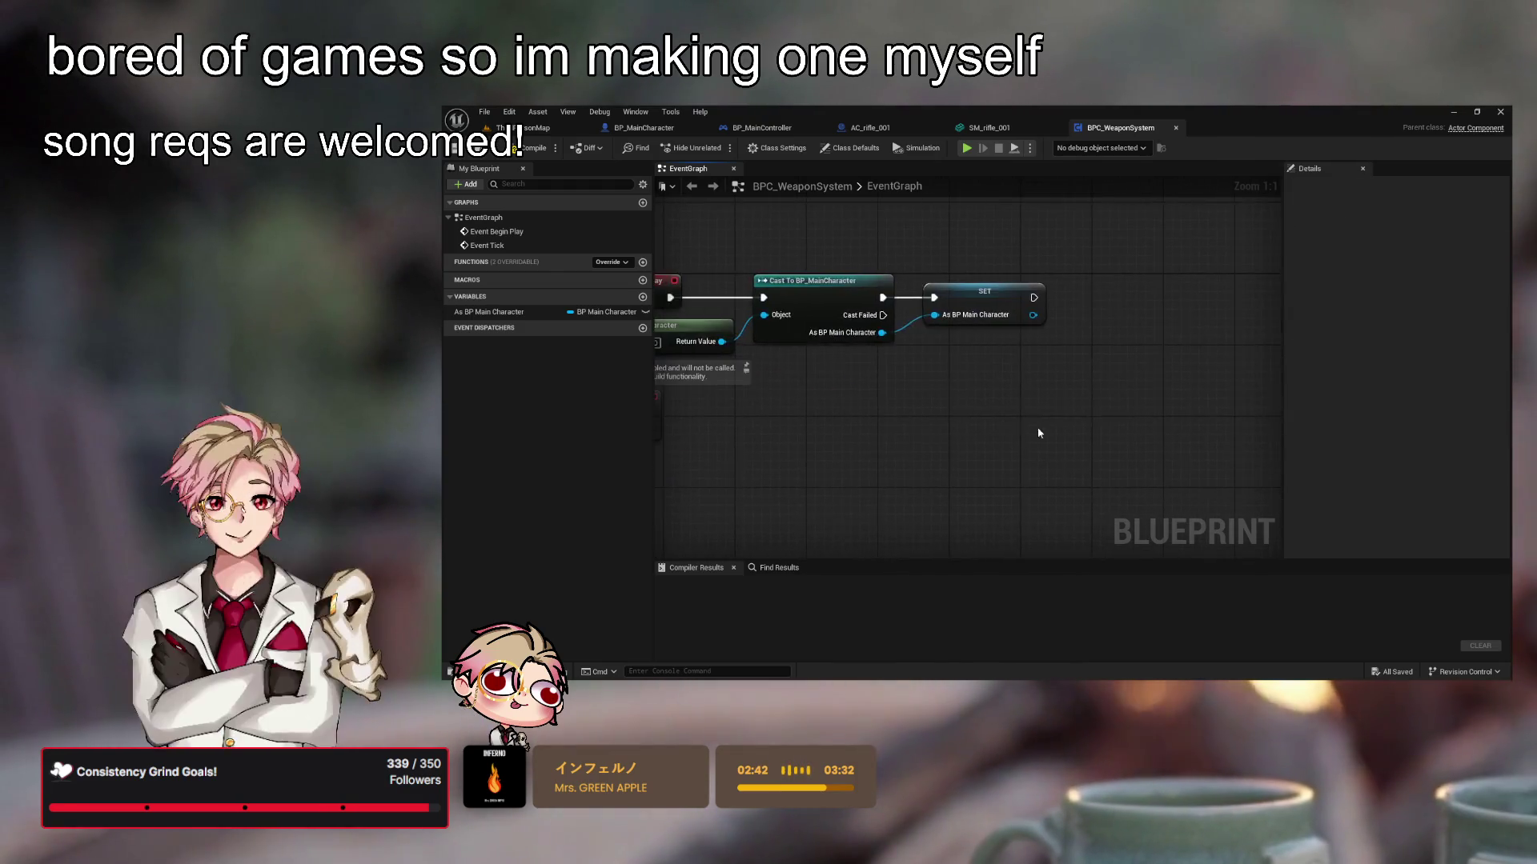
pyautogui.click(534, 154)
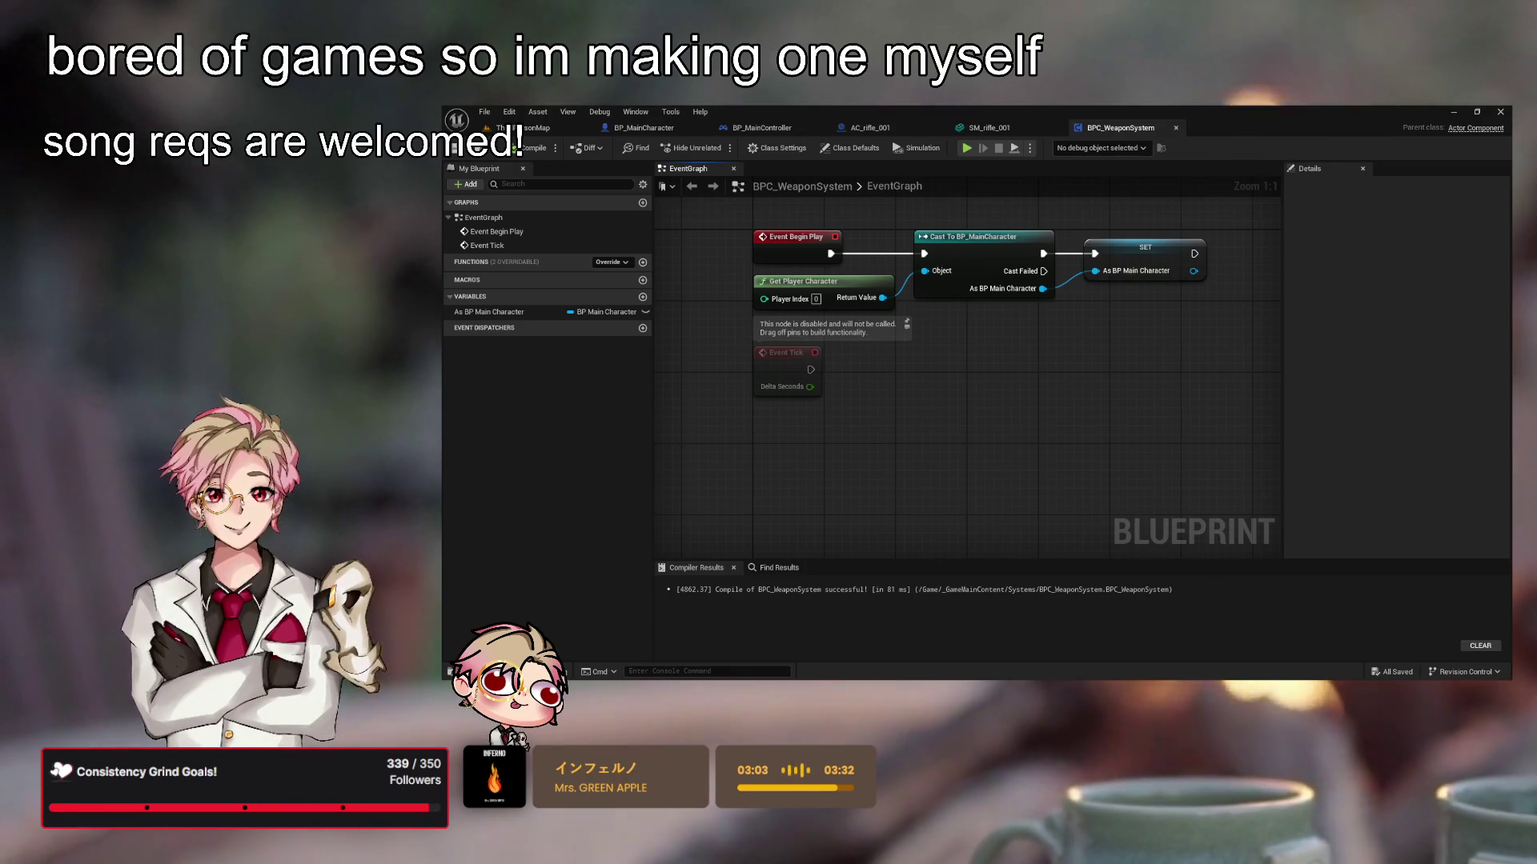
pyautogui.moveTo(1031, 464); pyautogui.dragTo(1015, 425)
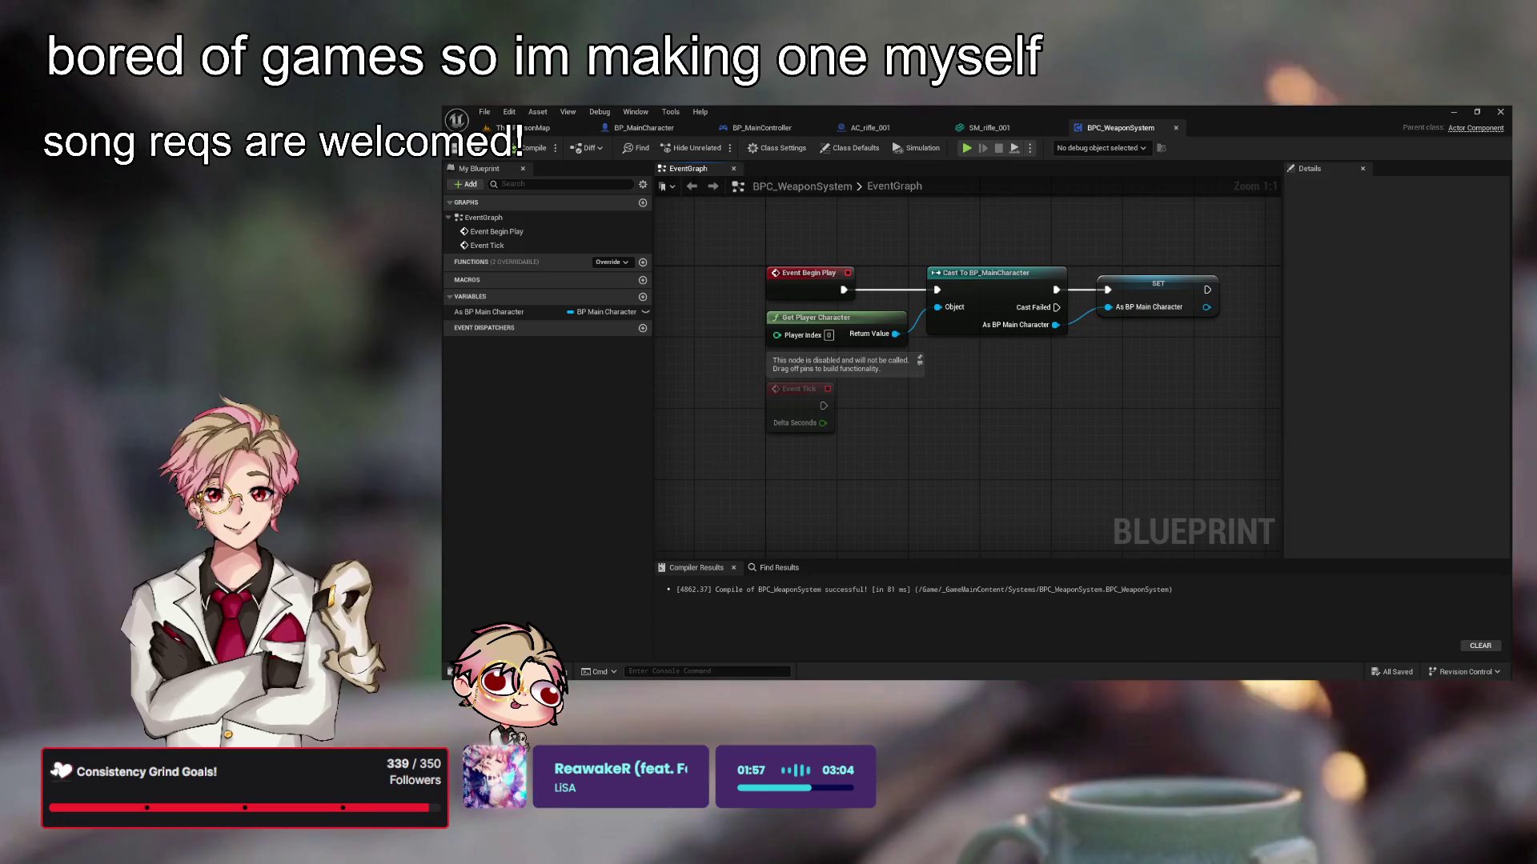
# Review the Begin Play cast chain, then return to BP_MainCharacter's Shoot function graph
pyautogui.moveTo(886, 351); pyautogui.dragTo(1032, 343)
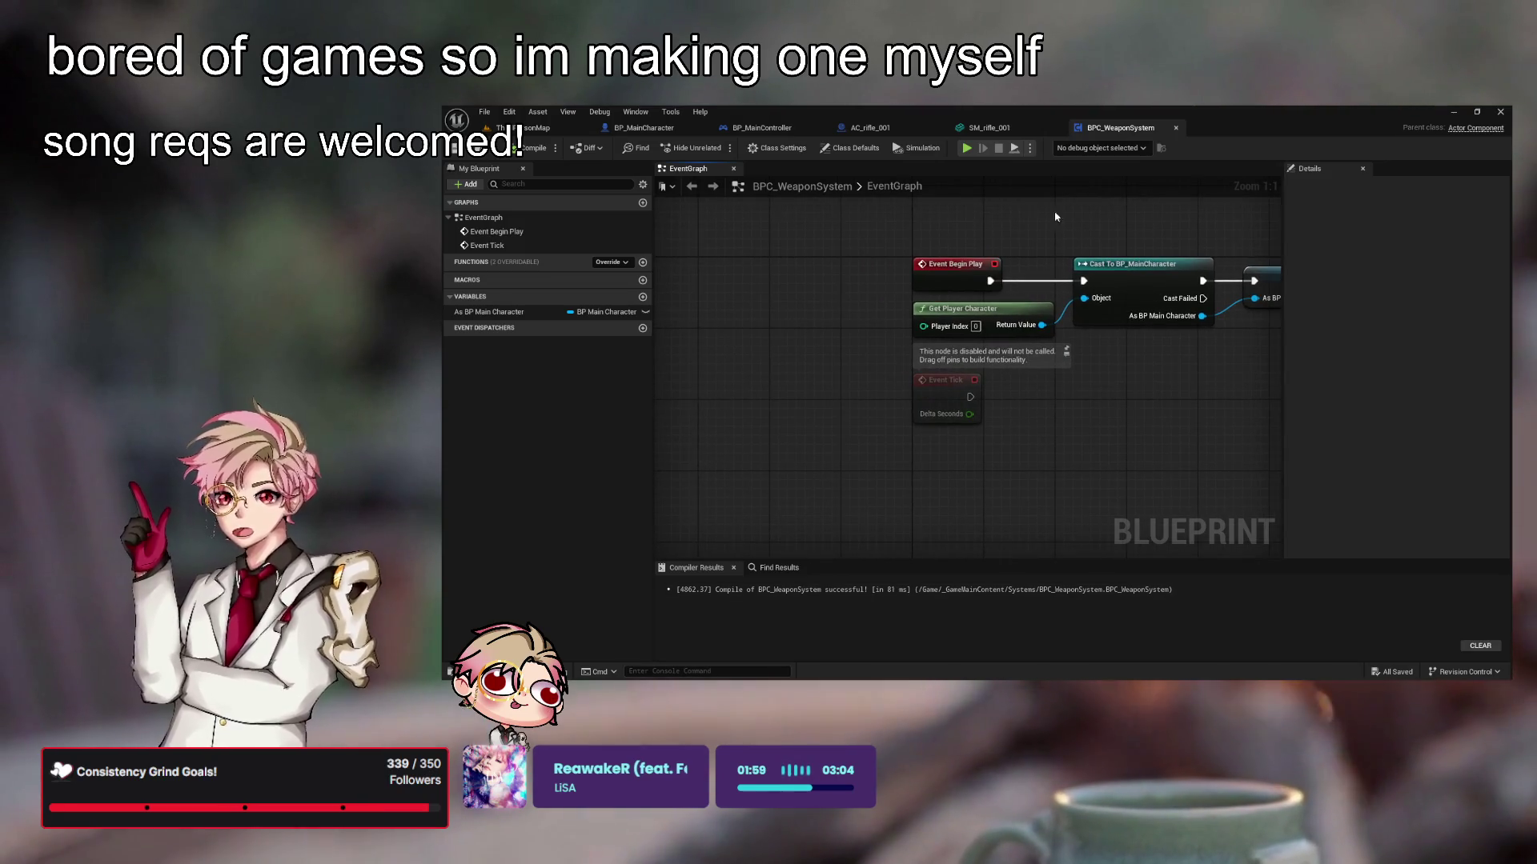
pyautogui.click(693, 128)
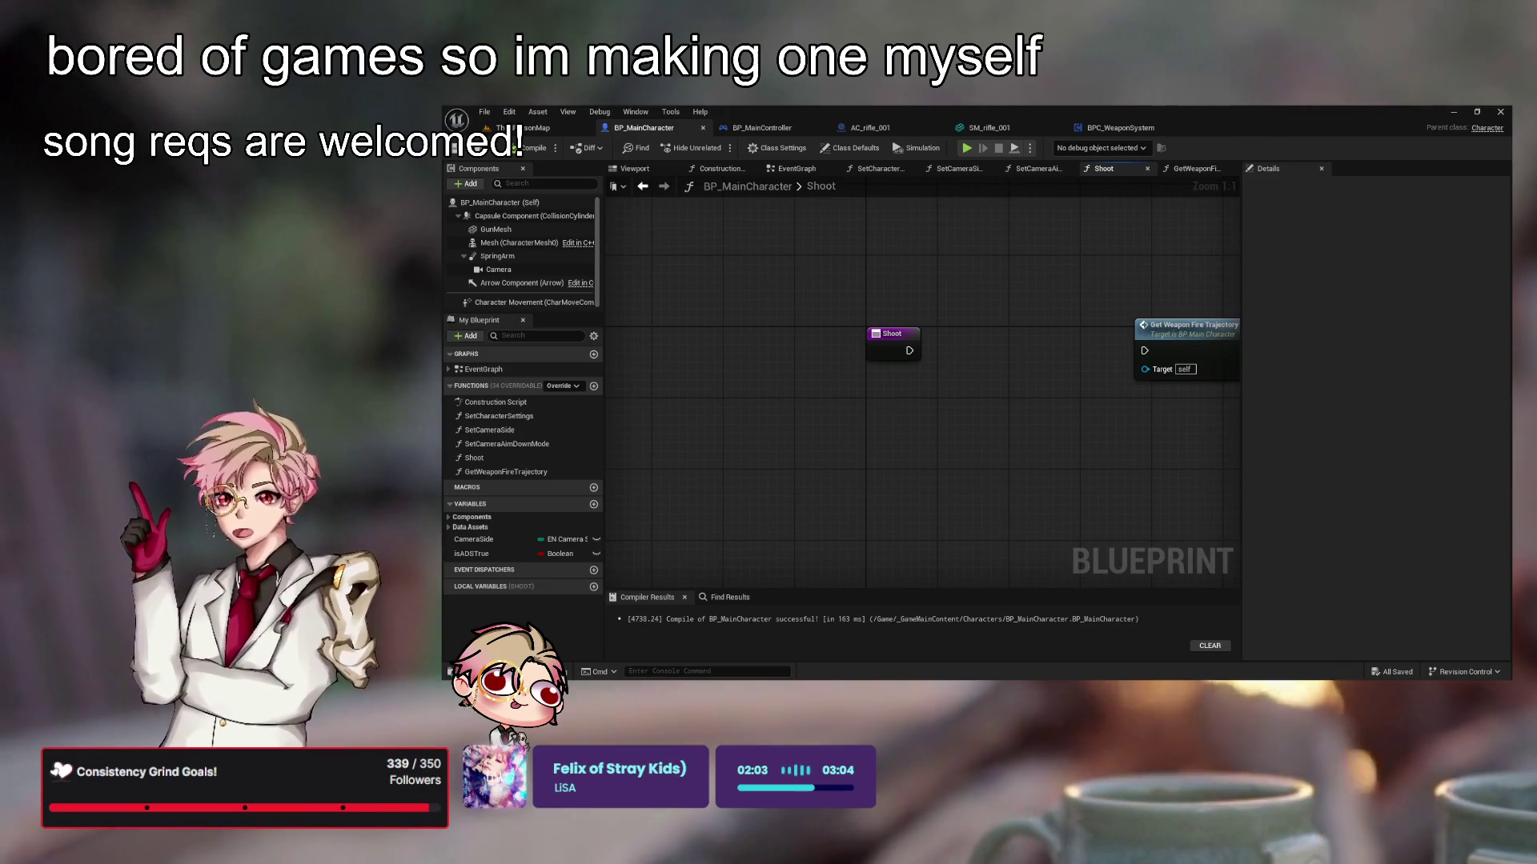
# Wire Shoot into a new Switch on EN_FiringType node and compile the blueprint
pyautogui.moveTo(1031, 266)
pyautogui.mouseDown()
pyautogui.moveTo(887, 408)
pyautogui.moveTo(938, 350)
pyautogui.mouseUp()
pyautogui.moveTo(815, 333)
pyautogui.mouseDown()
pyautogui.moveTo(945, 339)
pyautogui.moveTo(932, 317)
pyautogui.mouseUp()
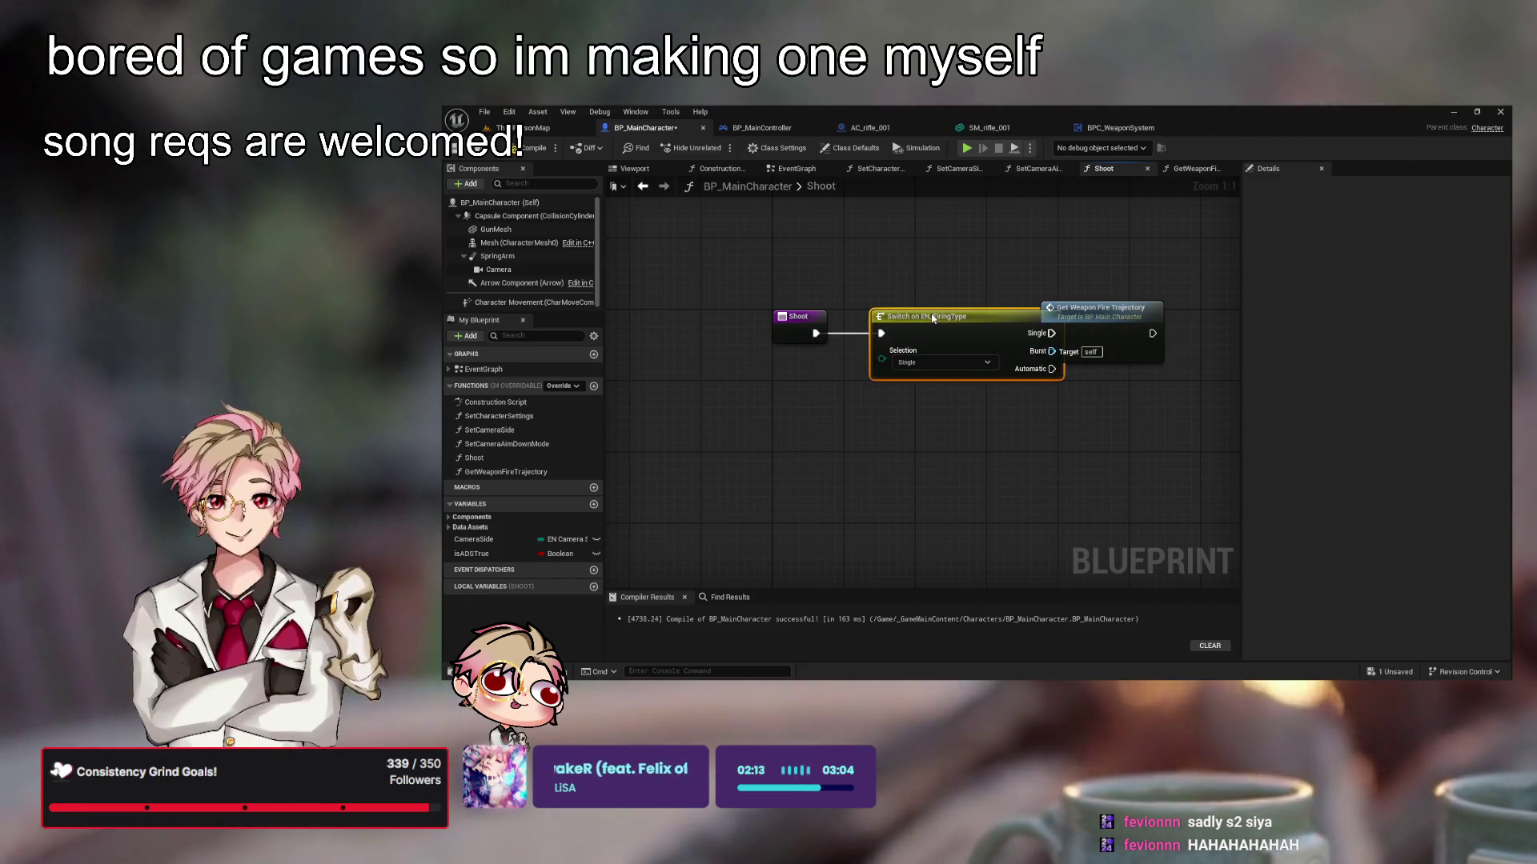
pyautogui.moveTo(1112, 312)
pyautogui.mouseDown()
pyautogui.moveTo(1182, 311)
pyautogui.moveTo(998, 316)
pyautogui.mouseUp()
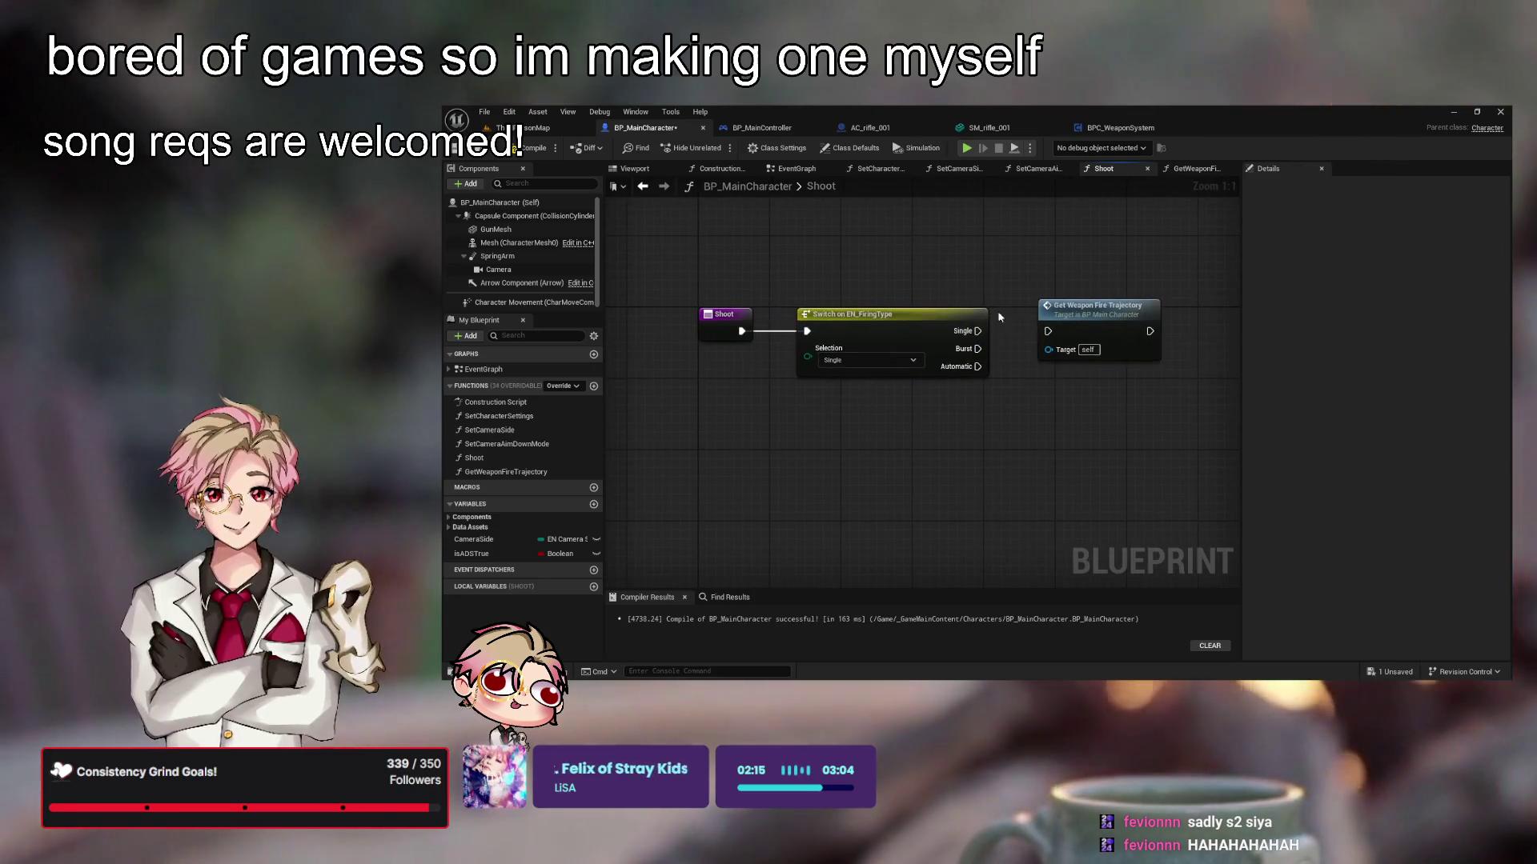
pyautogui.moveTo(1030, 479); pyautogui.dragTo(950, 437)
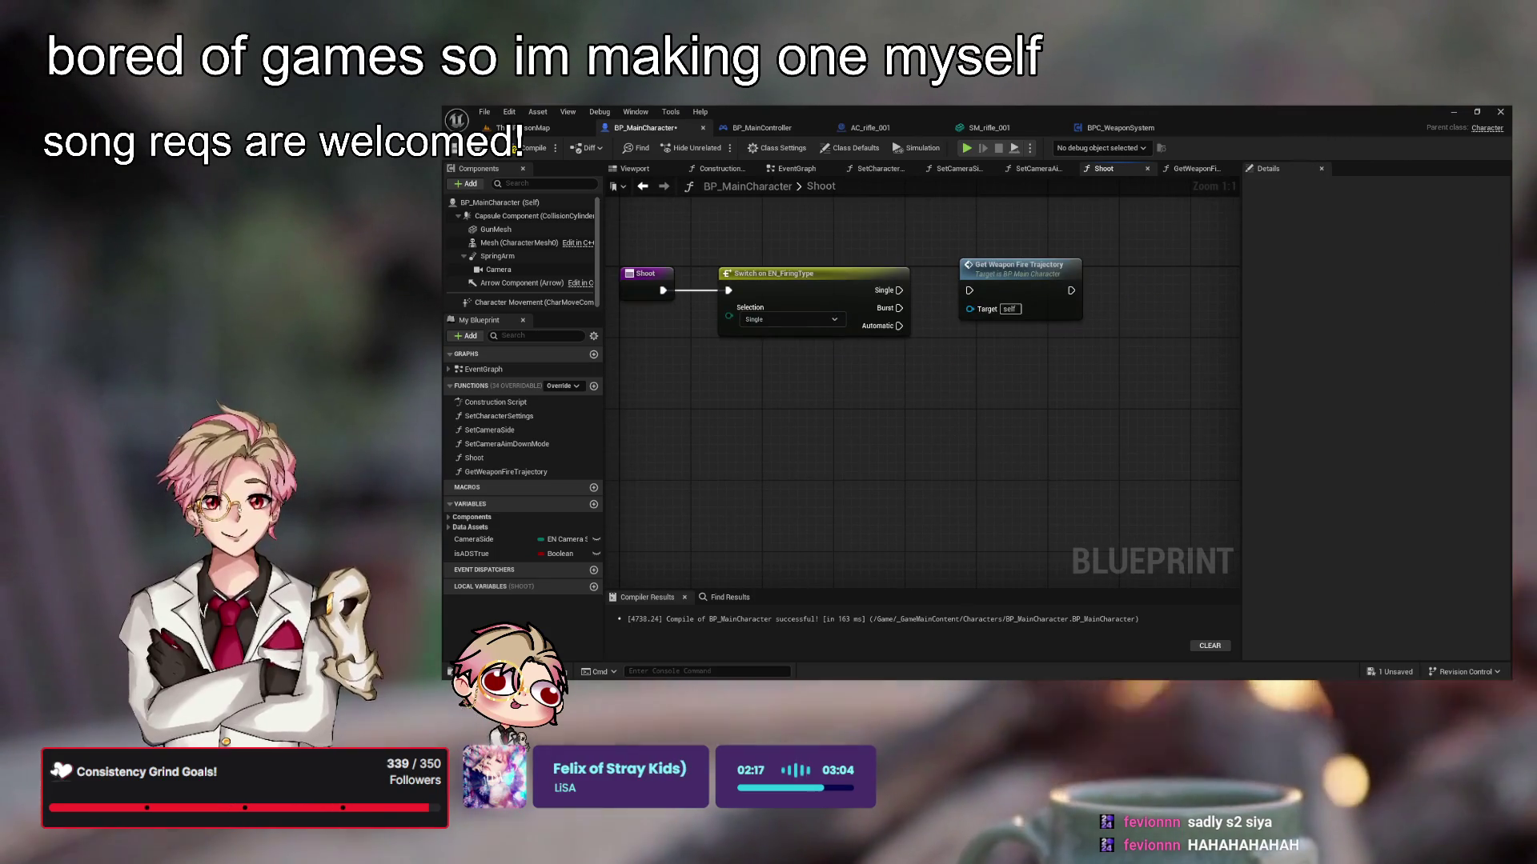
pyautogui.moveTo(741, 441)
pyautogui.mouseDown()
pyautogui.moveTo(944, 442)
pyautogui.moveTo(884, 442)
pyautogui.mouseUp()
pyautogui.press('F7')
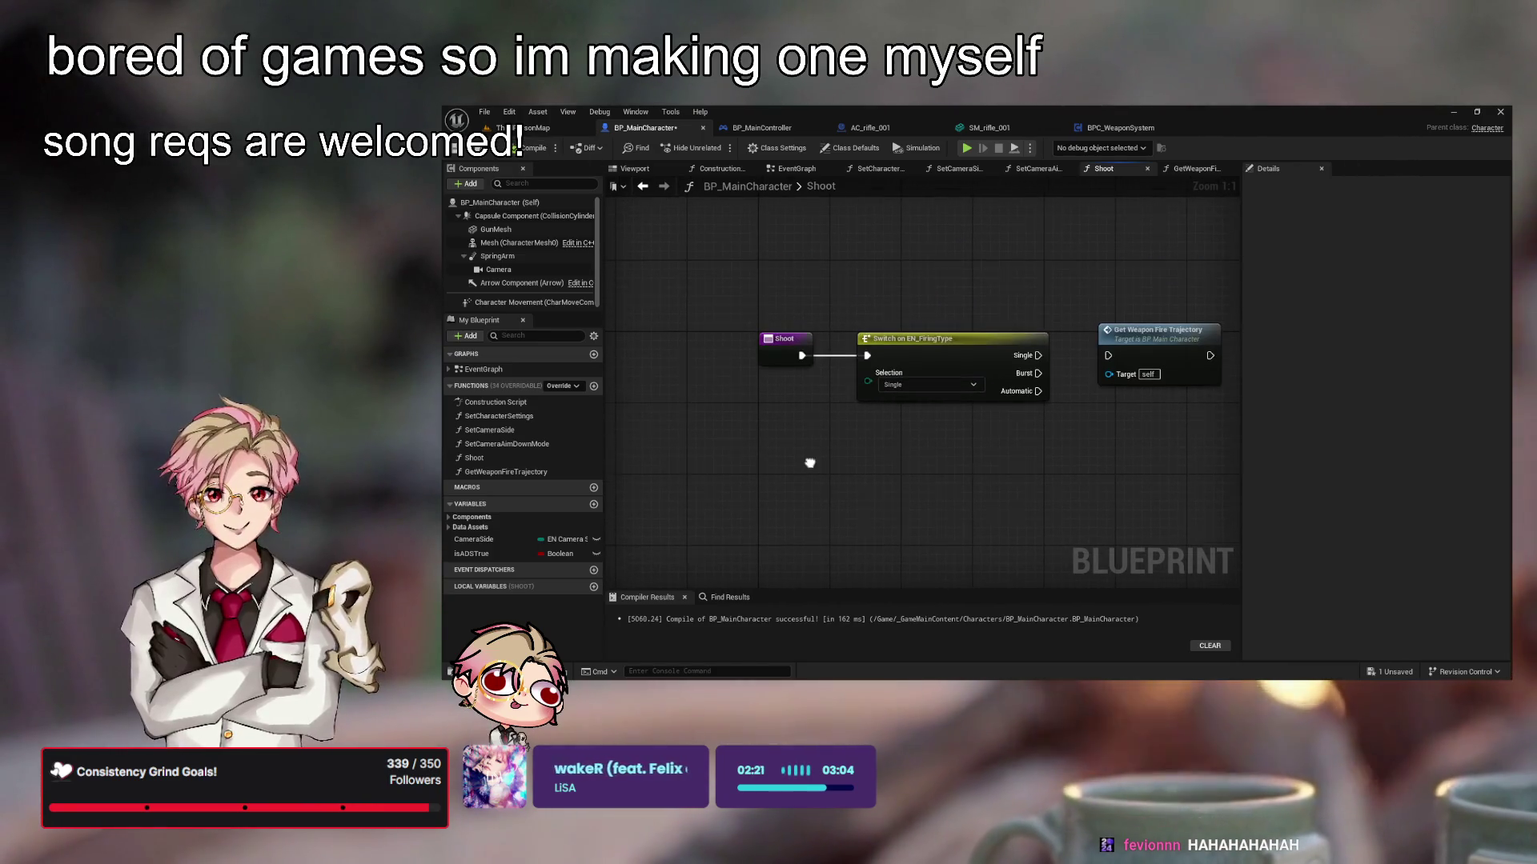
pyautogui.moveTo(811, 396); pyautogui.dragTo(806, 460)
pyautogui.moveTo(920, 523); pyautogui.dragTo(906, 518)
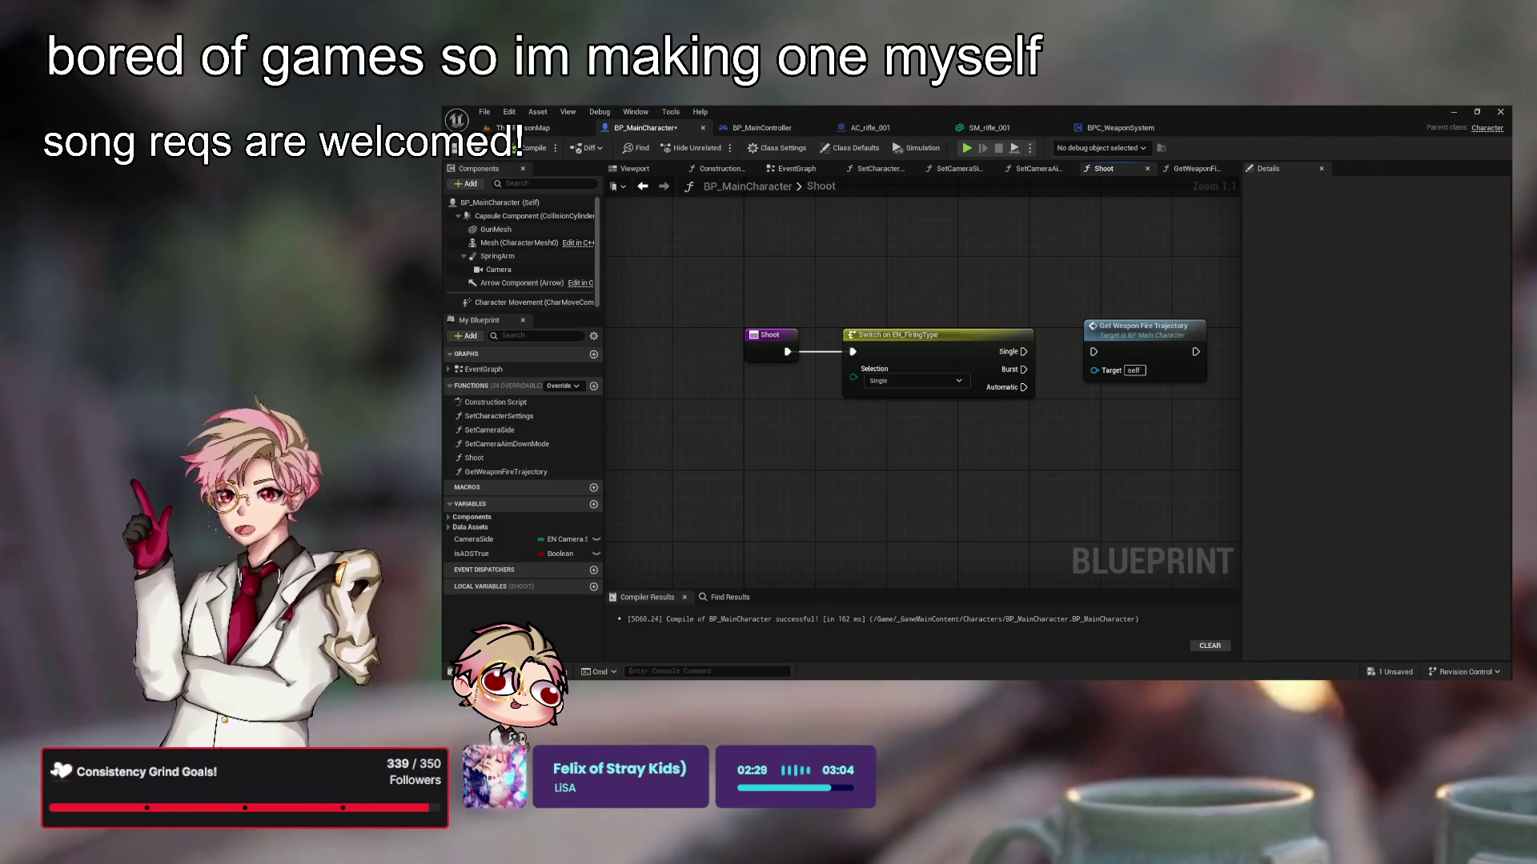
# Add new local variables to Shoot and move Get Weapon Fire Trajectory further right
pyautogui.click(593, 587)
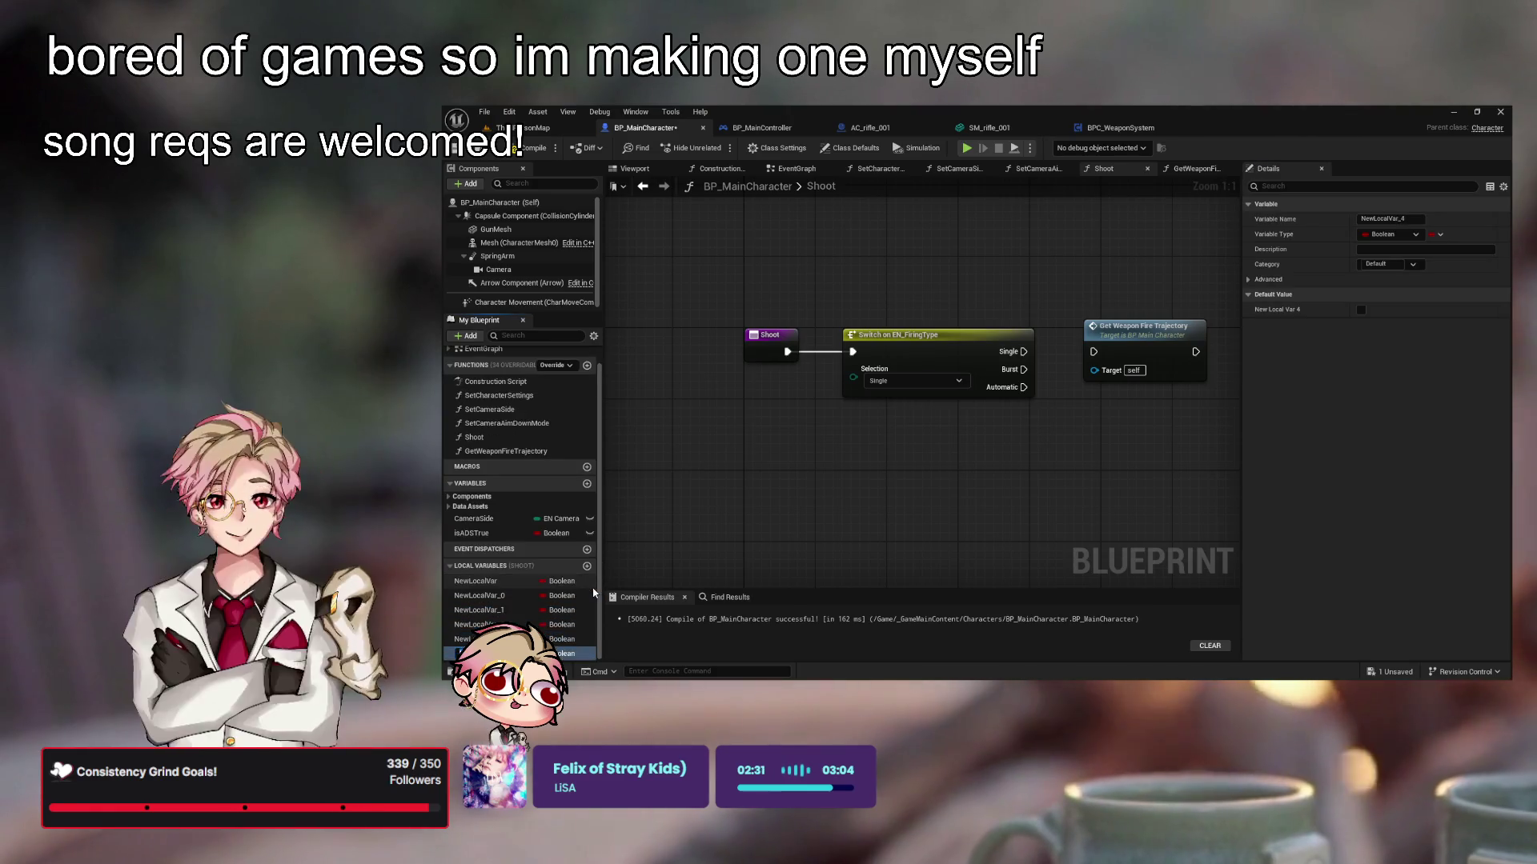
pyautogui.moveTo(737, 539)
pyautogui.mouseDown()
pyautogui.moveTo(839, 469)
pyautogui.moveTo(816, 485)
pyautogui.mouseUp()
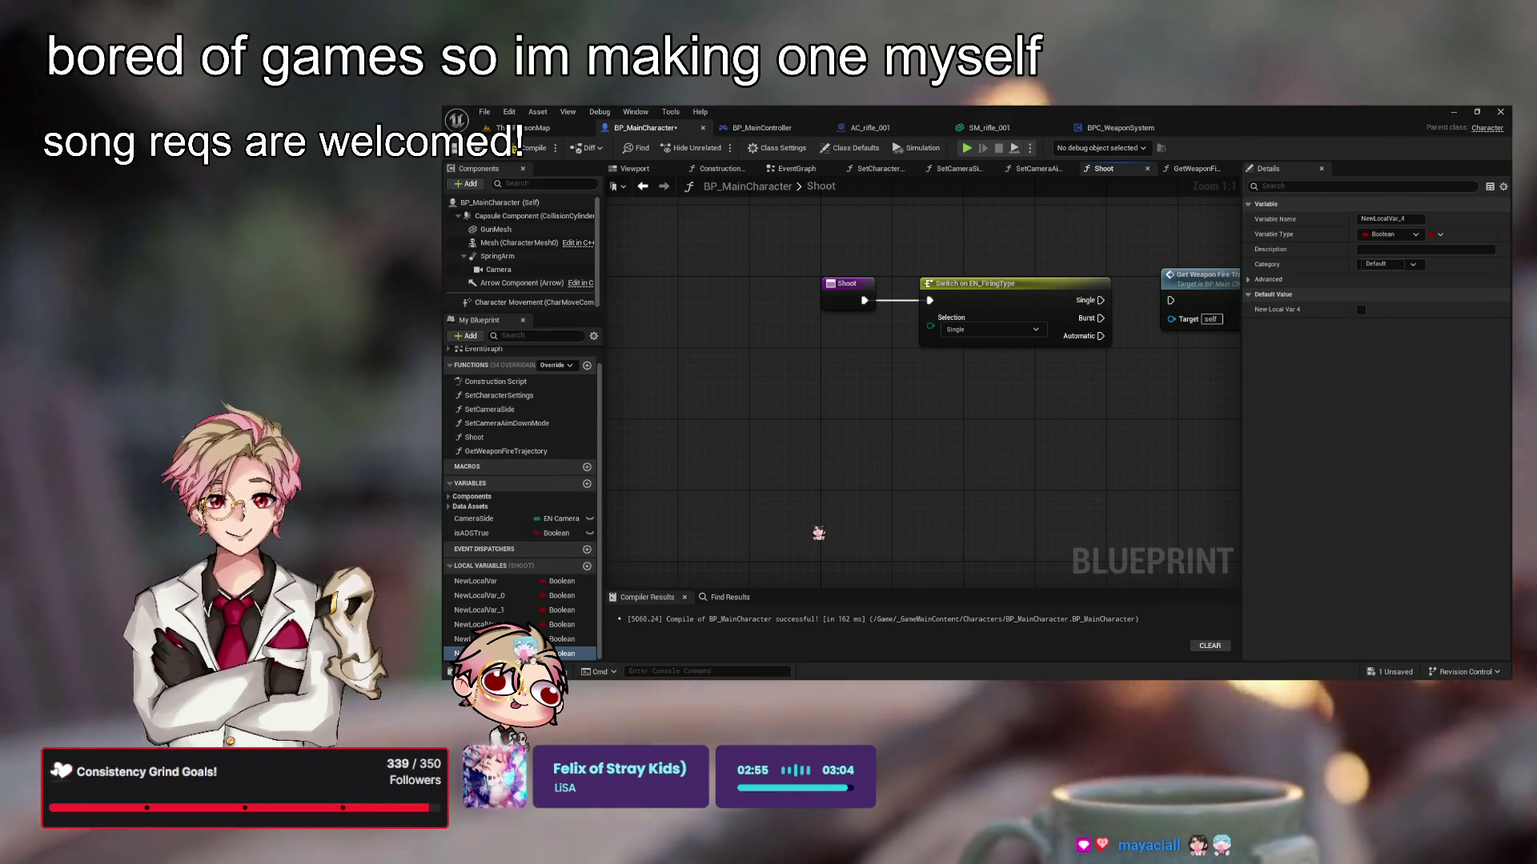
pyautogui.moveTo(974, 566); pyautogui.dragTo(1021, 574)
pyautogui.moveTo(856, 441)
pyautogui.mouseDown()
pyautogui.moveTo(680, 497)
pyautogui.moveTo(587, 583)
pyautogui.moveTo(824, 552)
pyautogui.mouseUp()
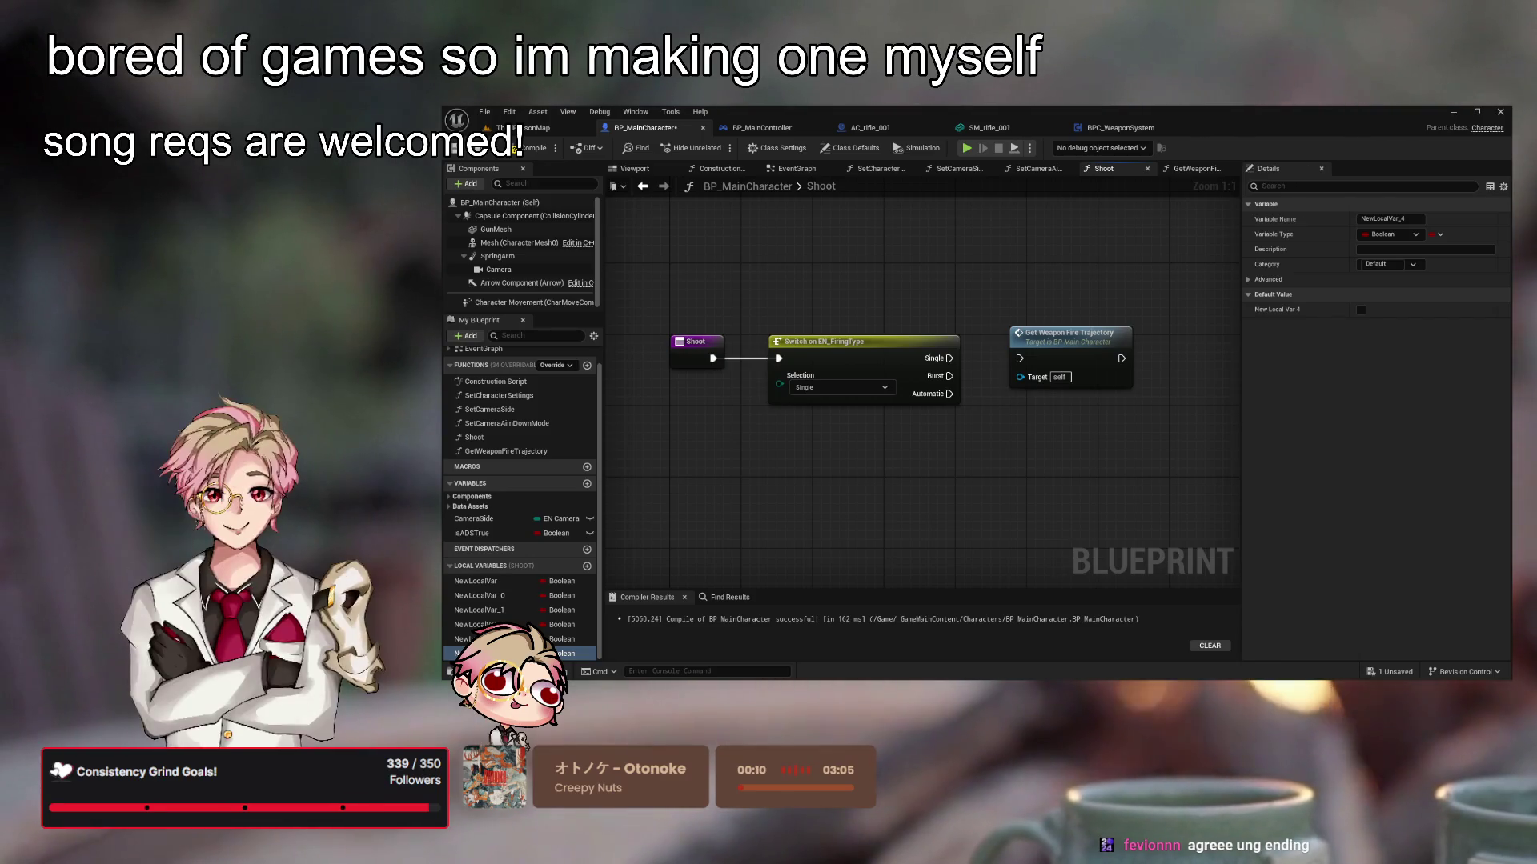
pyautogui.press('Home')
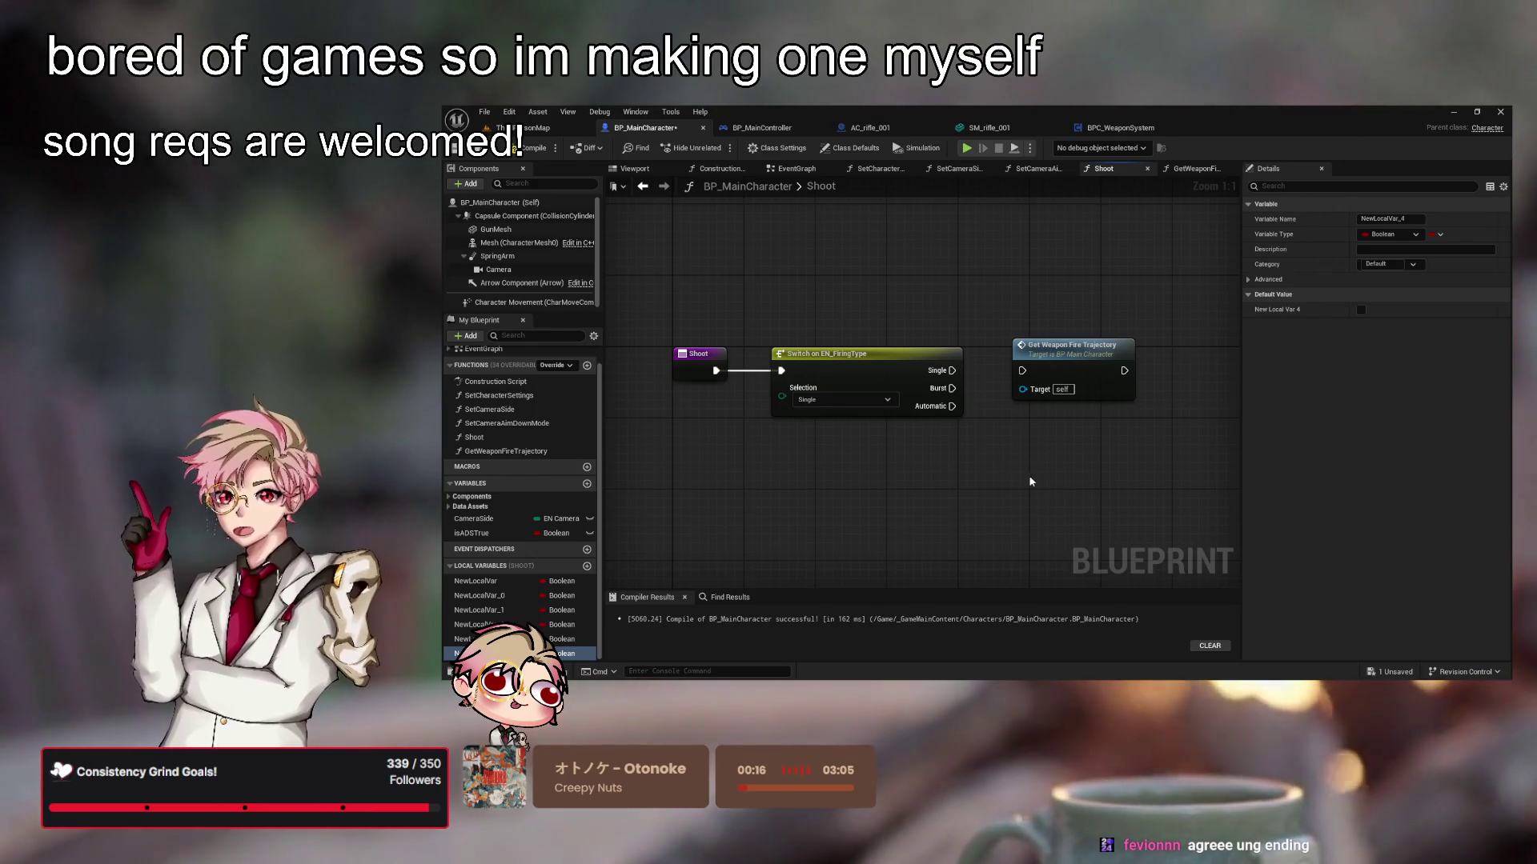
pyautogui.moveTo(1069, 367); pyautogui.dragTo(1150, 367)
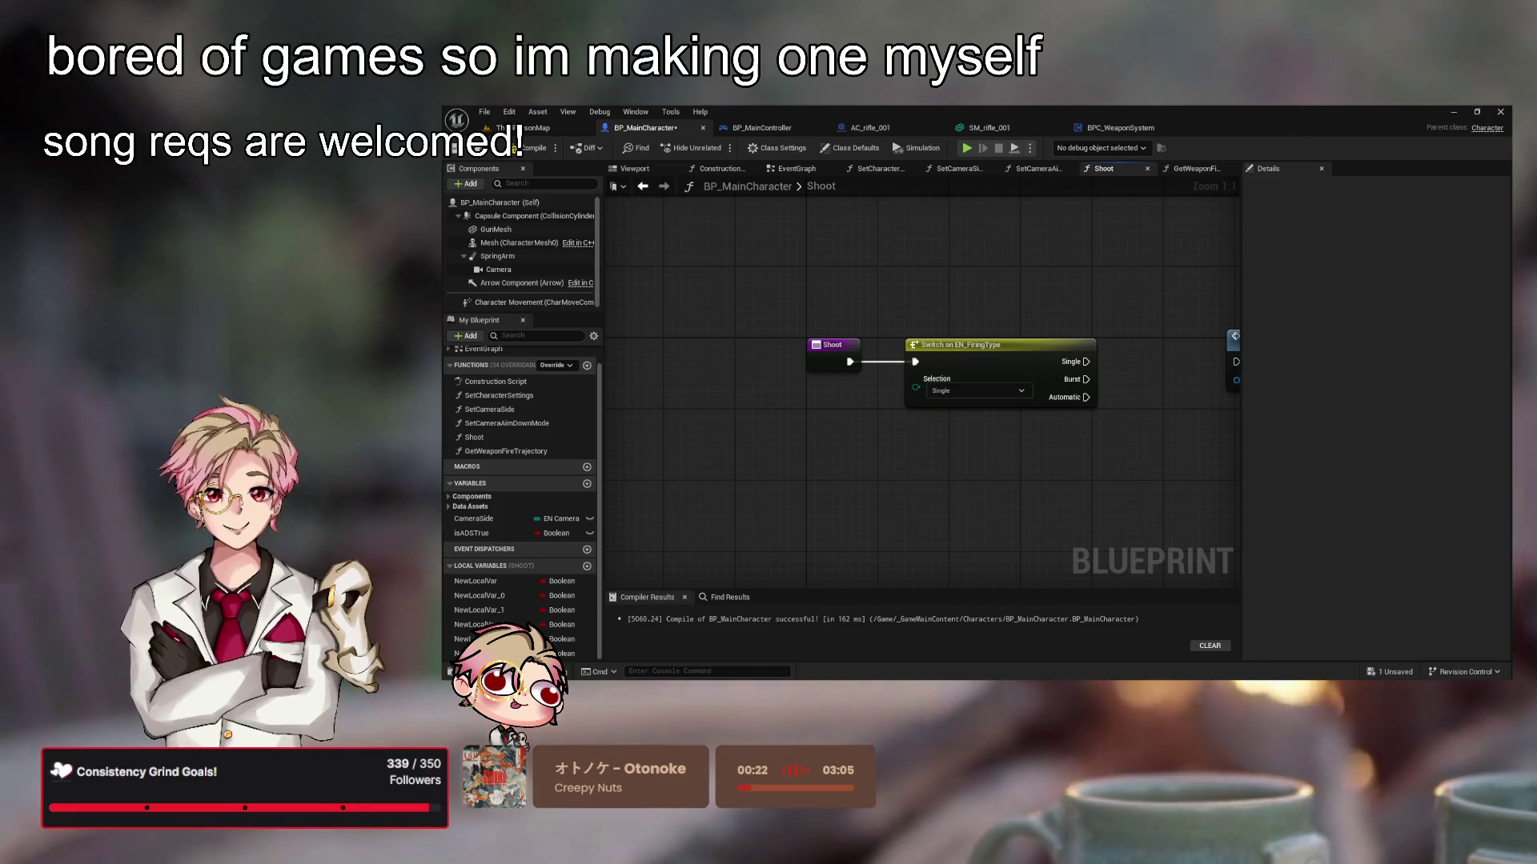
pyautogui.moveTo(1136, 469); pyautogui.dragTo(1023, 437)
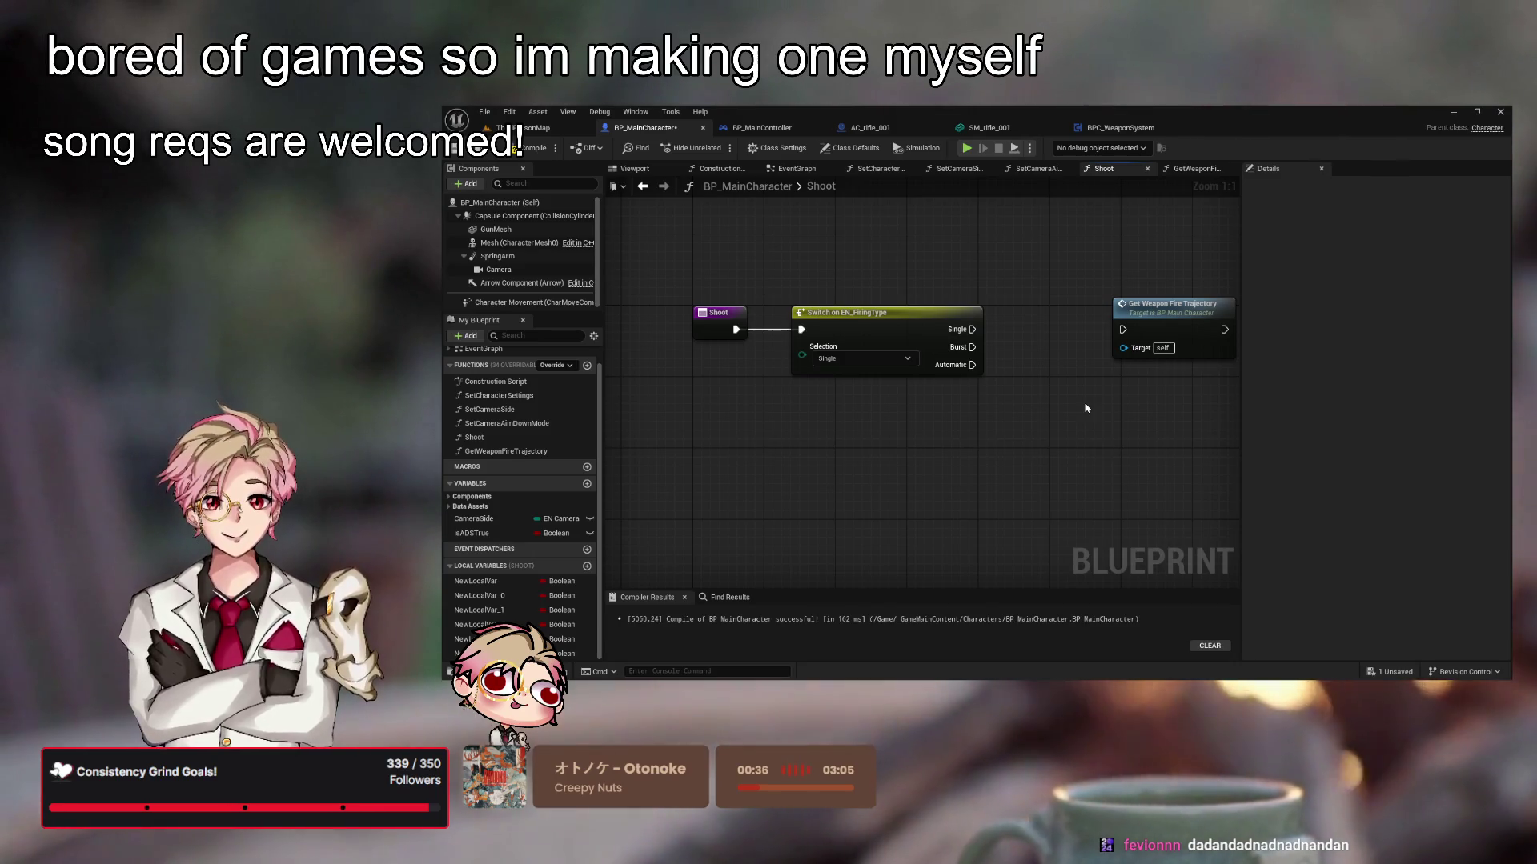
pyautogui.moveTo(1040, 457)
pyautogui.mouseDown()
pyautogui.moveTo(1059, 460)
pyautogui.moveTo(991, 449)
pyautogui.moveTo(1018, 437)
pyautogui.moveTo(914, 442)
pyautogui.mouseUp()
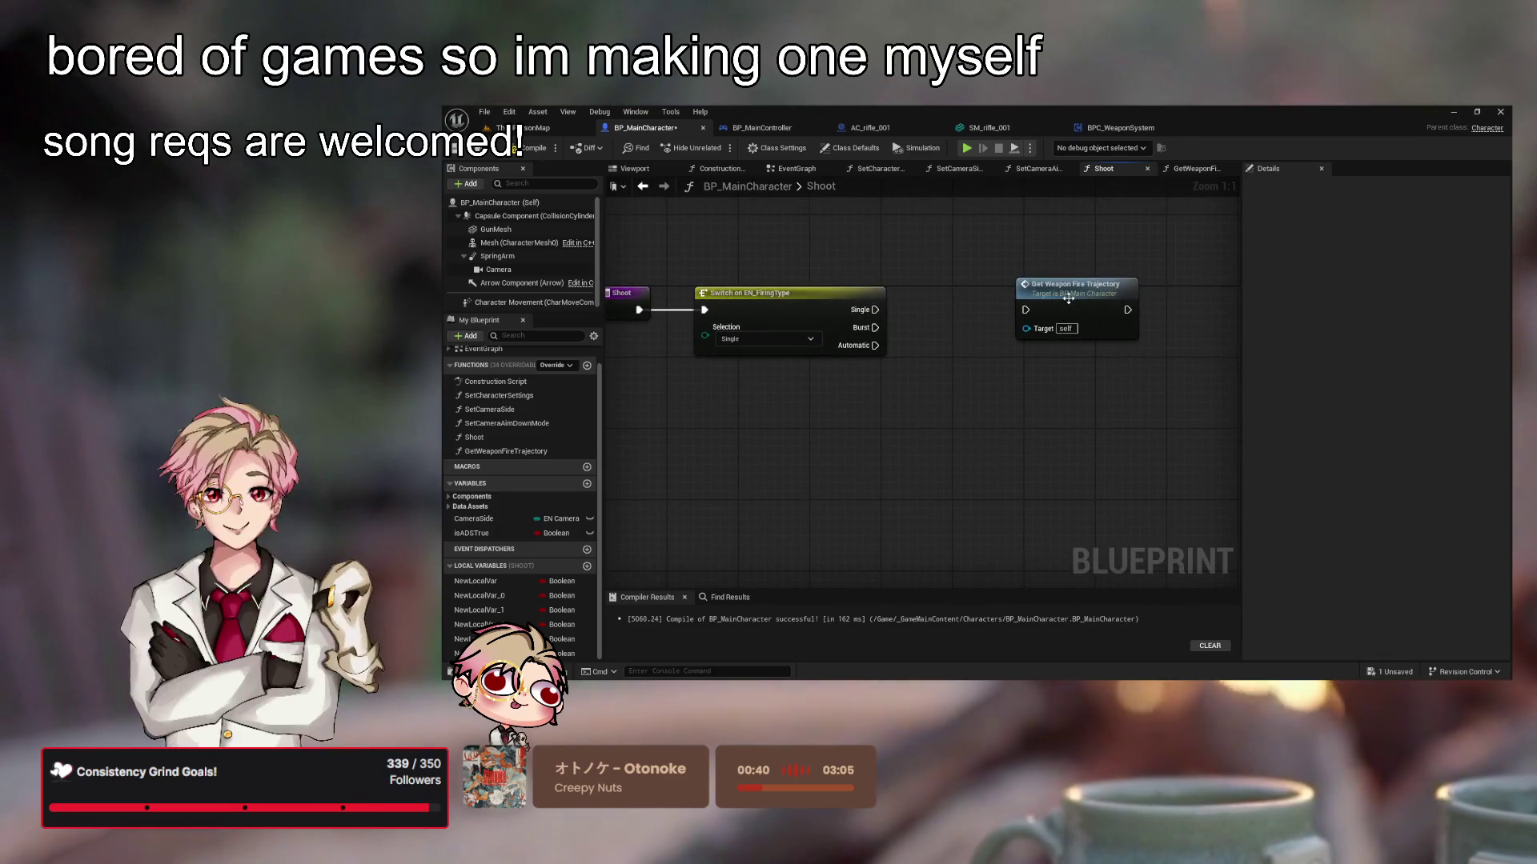
pyautogui.moveTo(1073, 292); pyautogui.dragTo(1141, 287)
pyautogui.moveTo(1075, 352); pyautogui.dragTo(1145, 388)
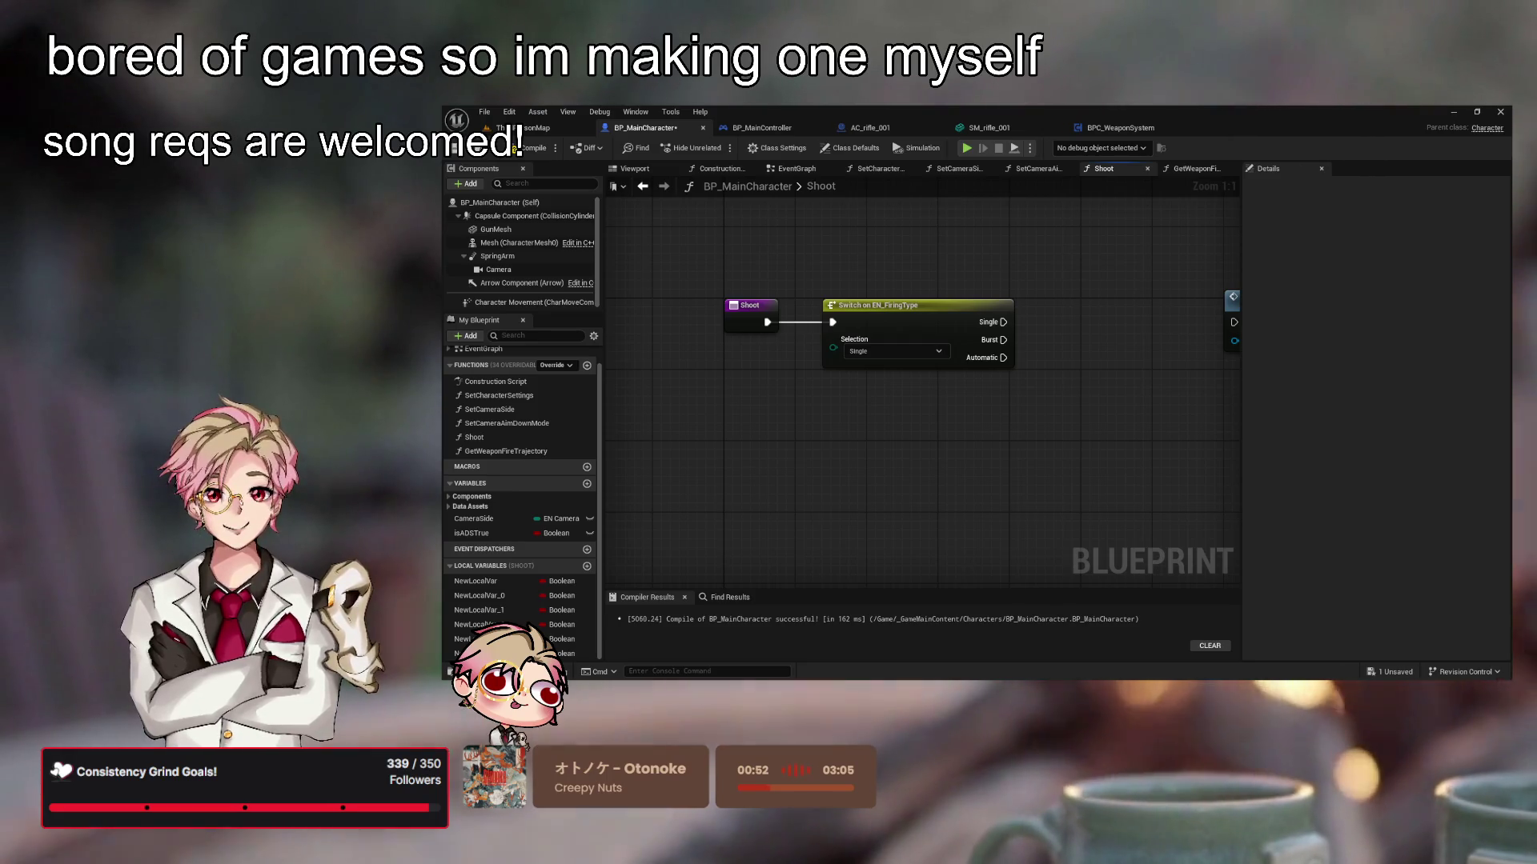
# Rename the first two local variables to LastFireTime and FireRate
pyautogui.click(482, 581)
pyautogui.click(482, 580)
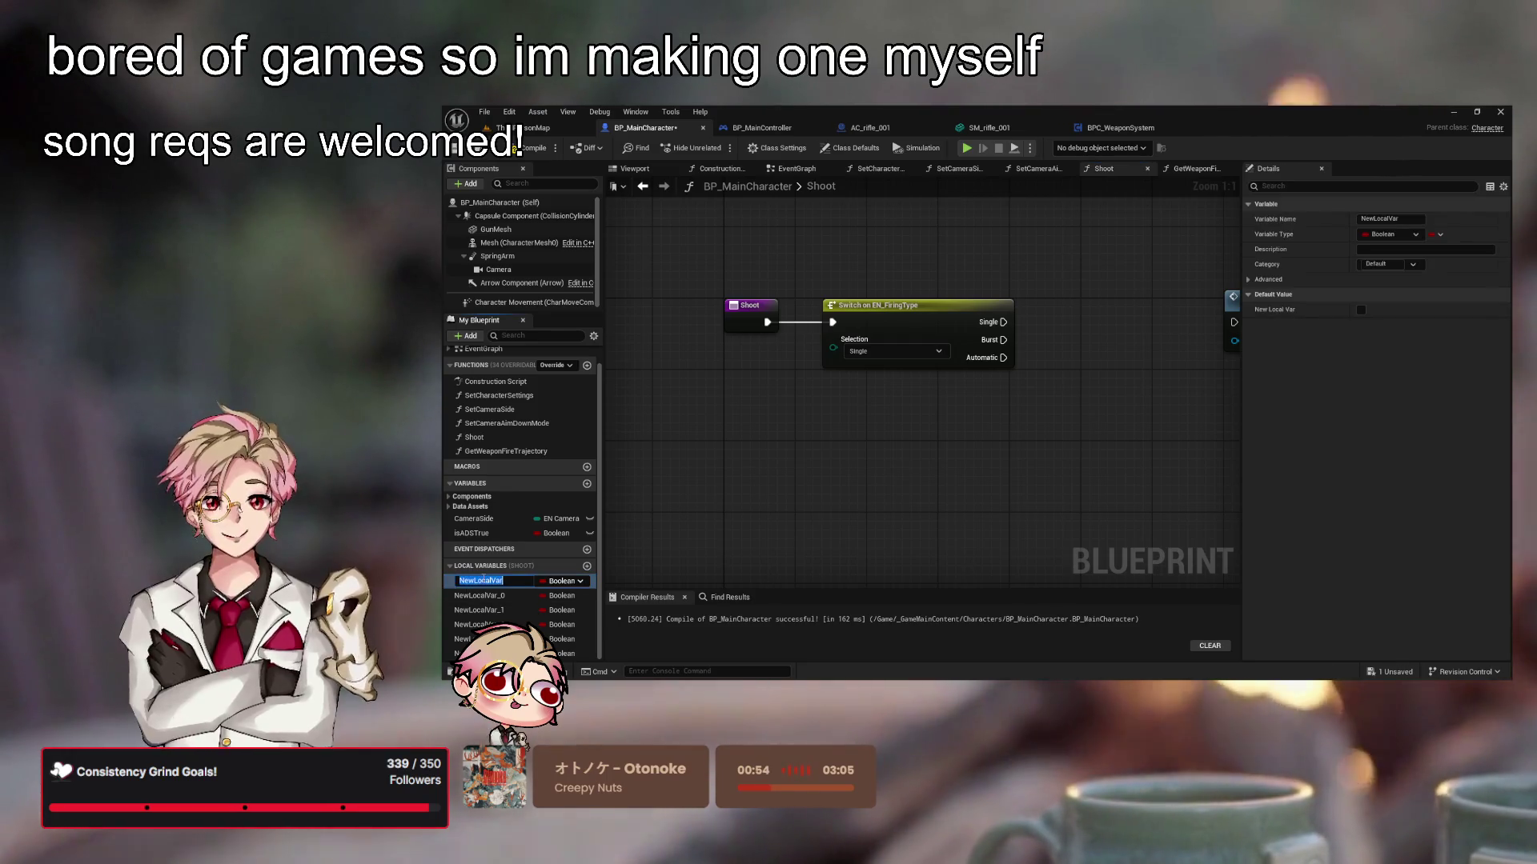
pyautogui.write('LastFir')
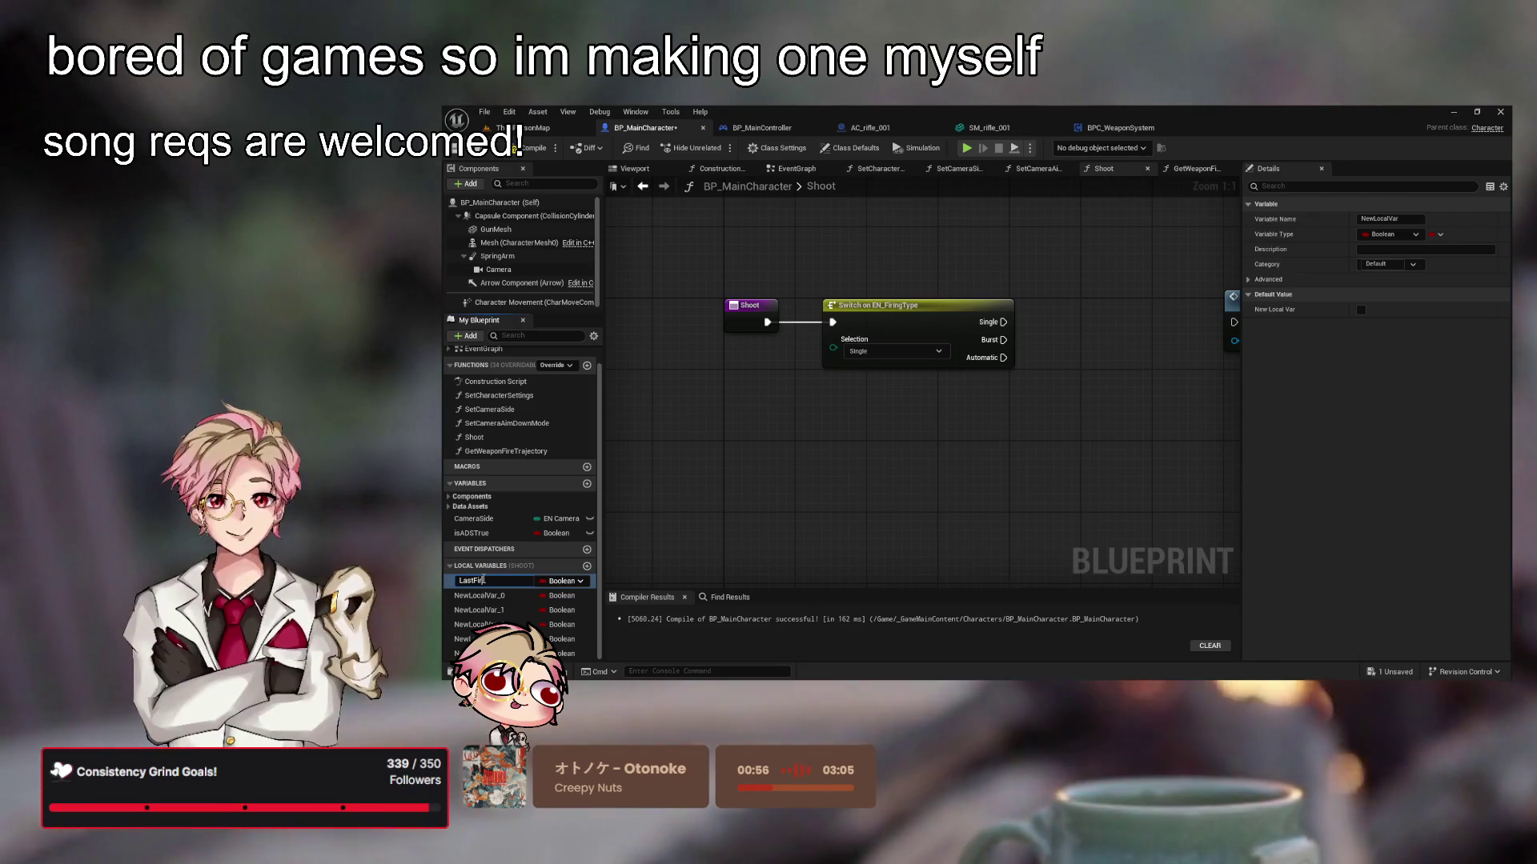
pyautogui.write('eTime')
pyautogui.press('Return')
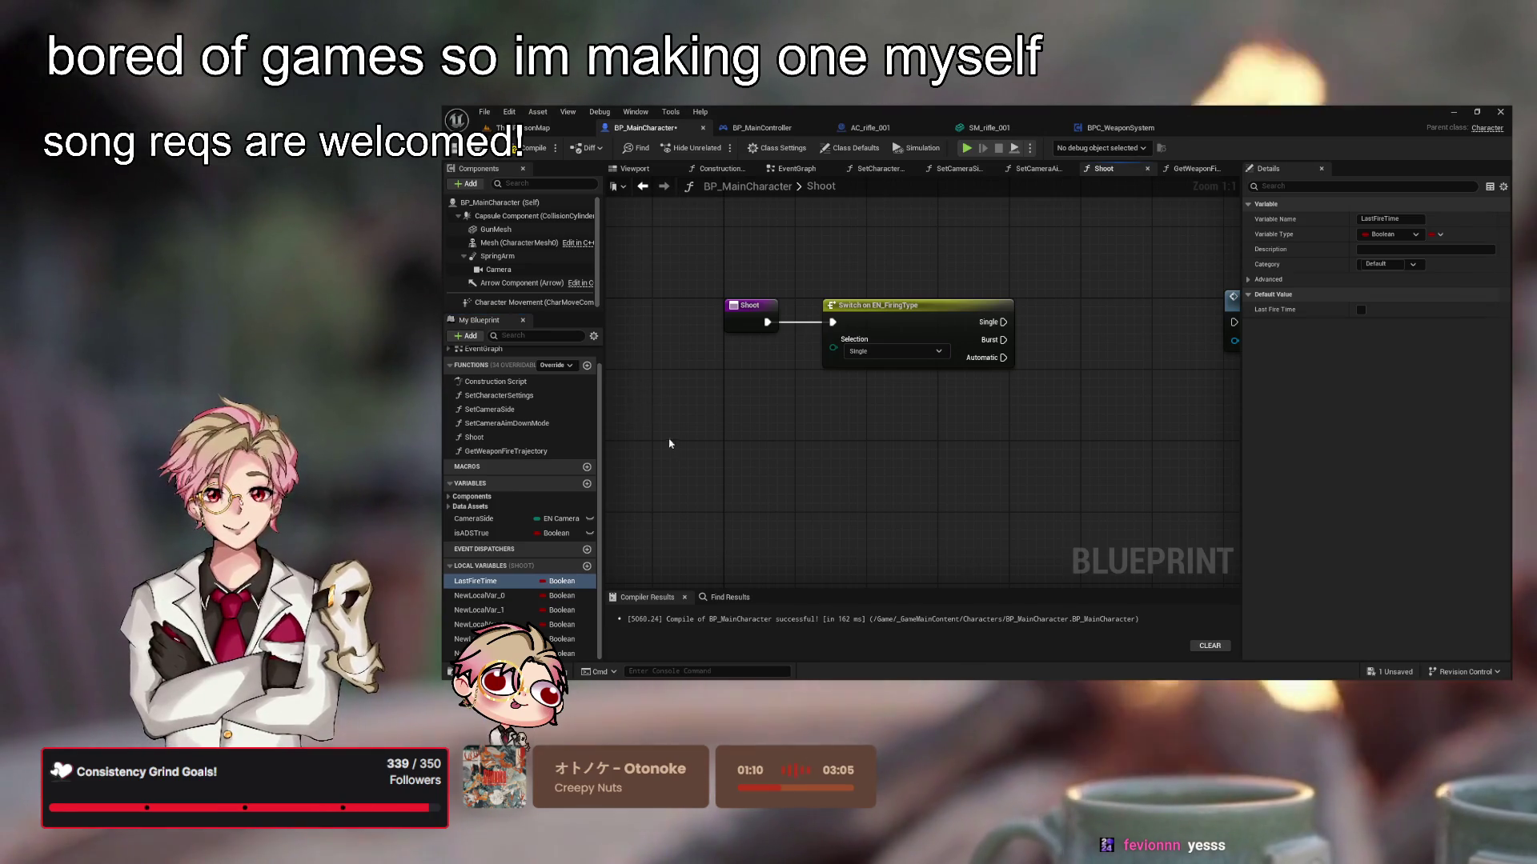
pyautogui.scroll(-4, 704, 480)
pyautogui.scroll(4, 820, 534)
pyautogui.moveTo(881, 432); pyautogui.dragTo(945, 532)
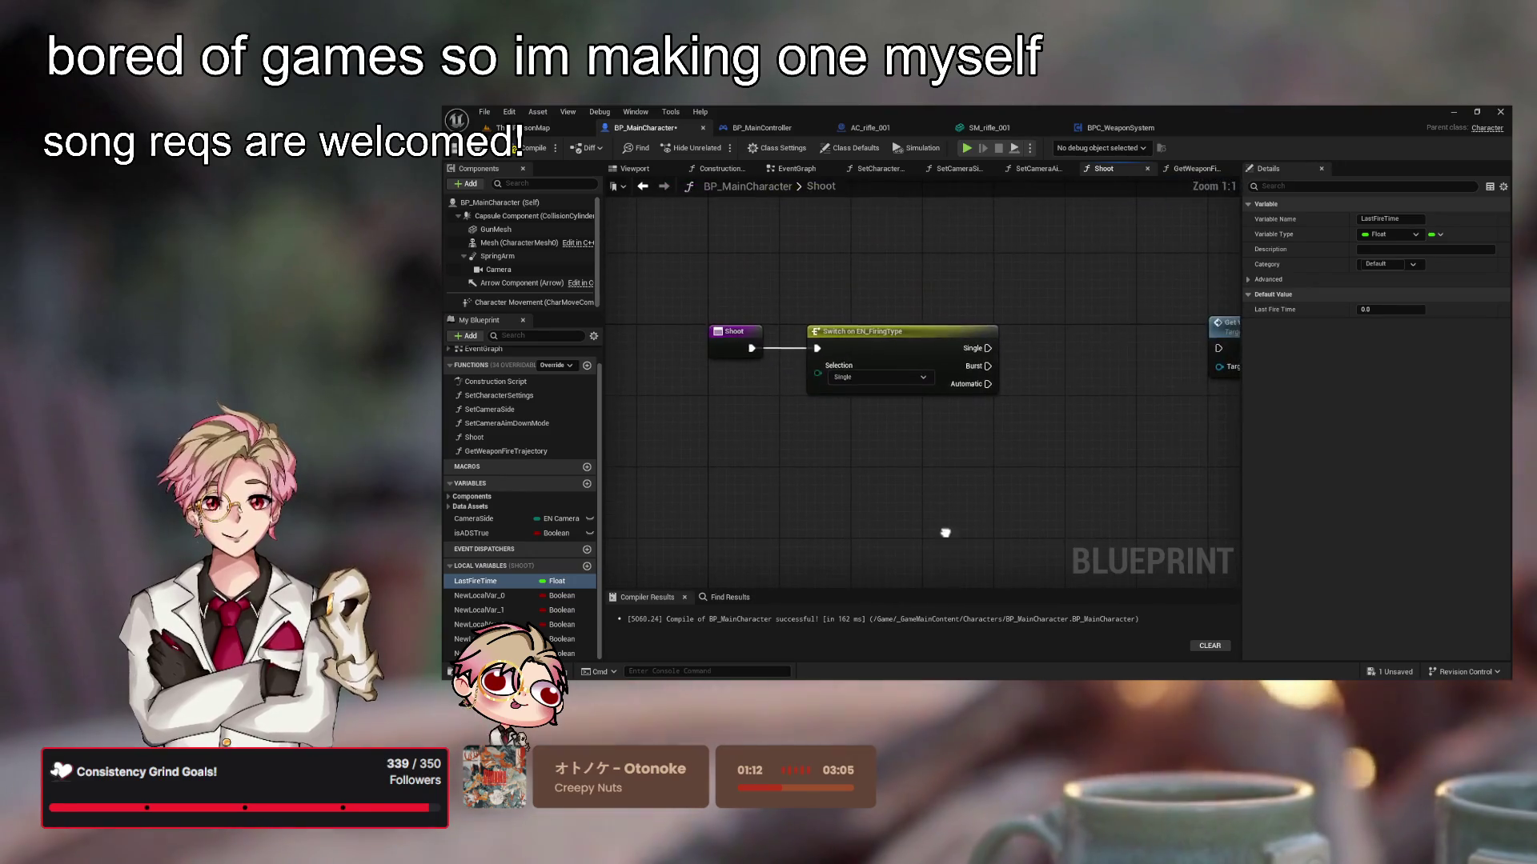
pyautogui.doubleClick(503, 596)
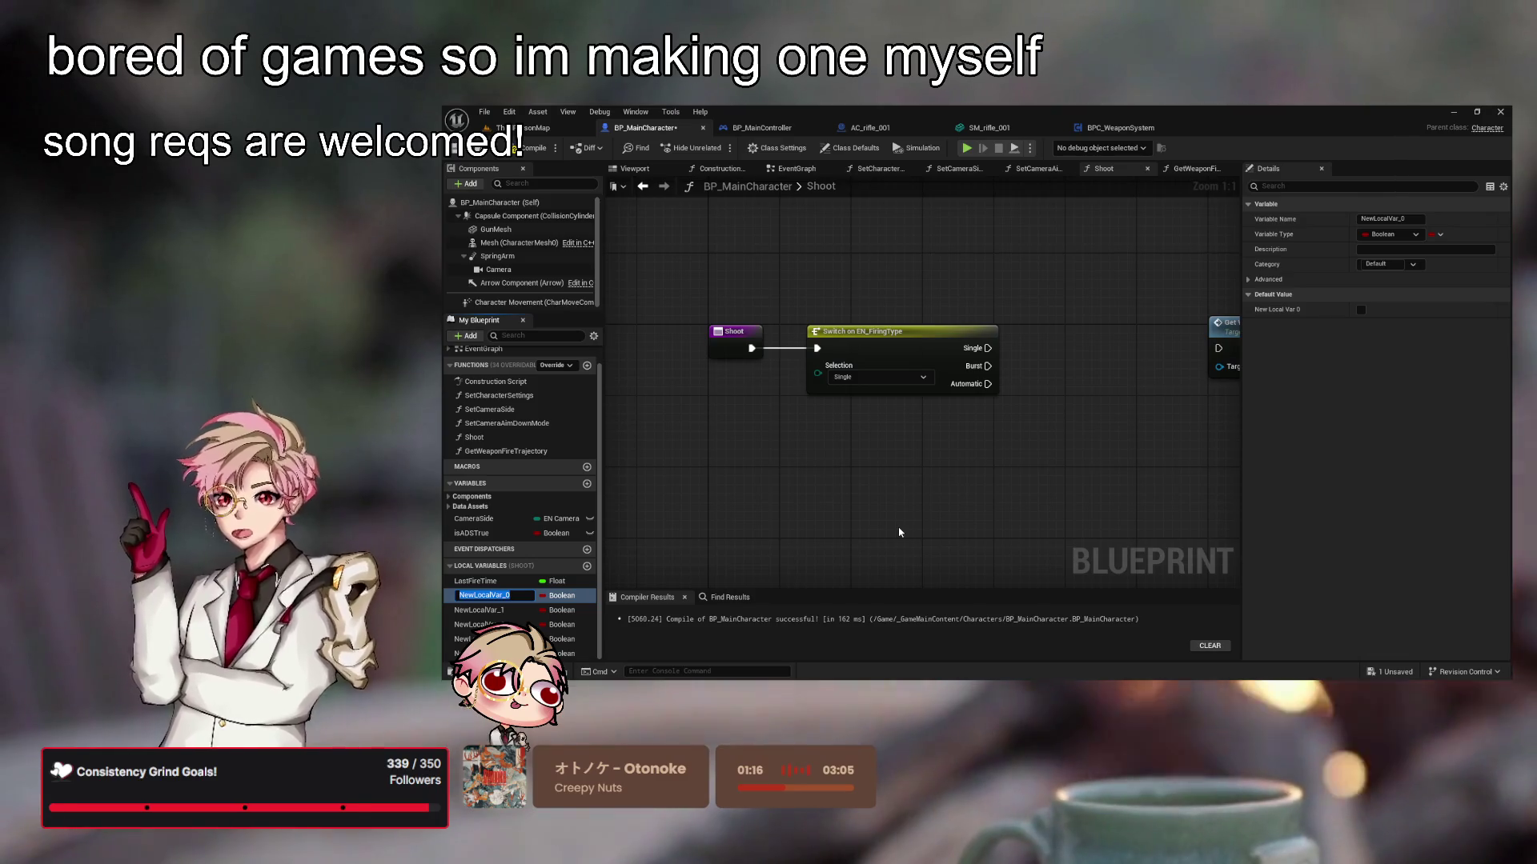
pyautogui.write('FireRate')
pyautogui.press('Return')
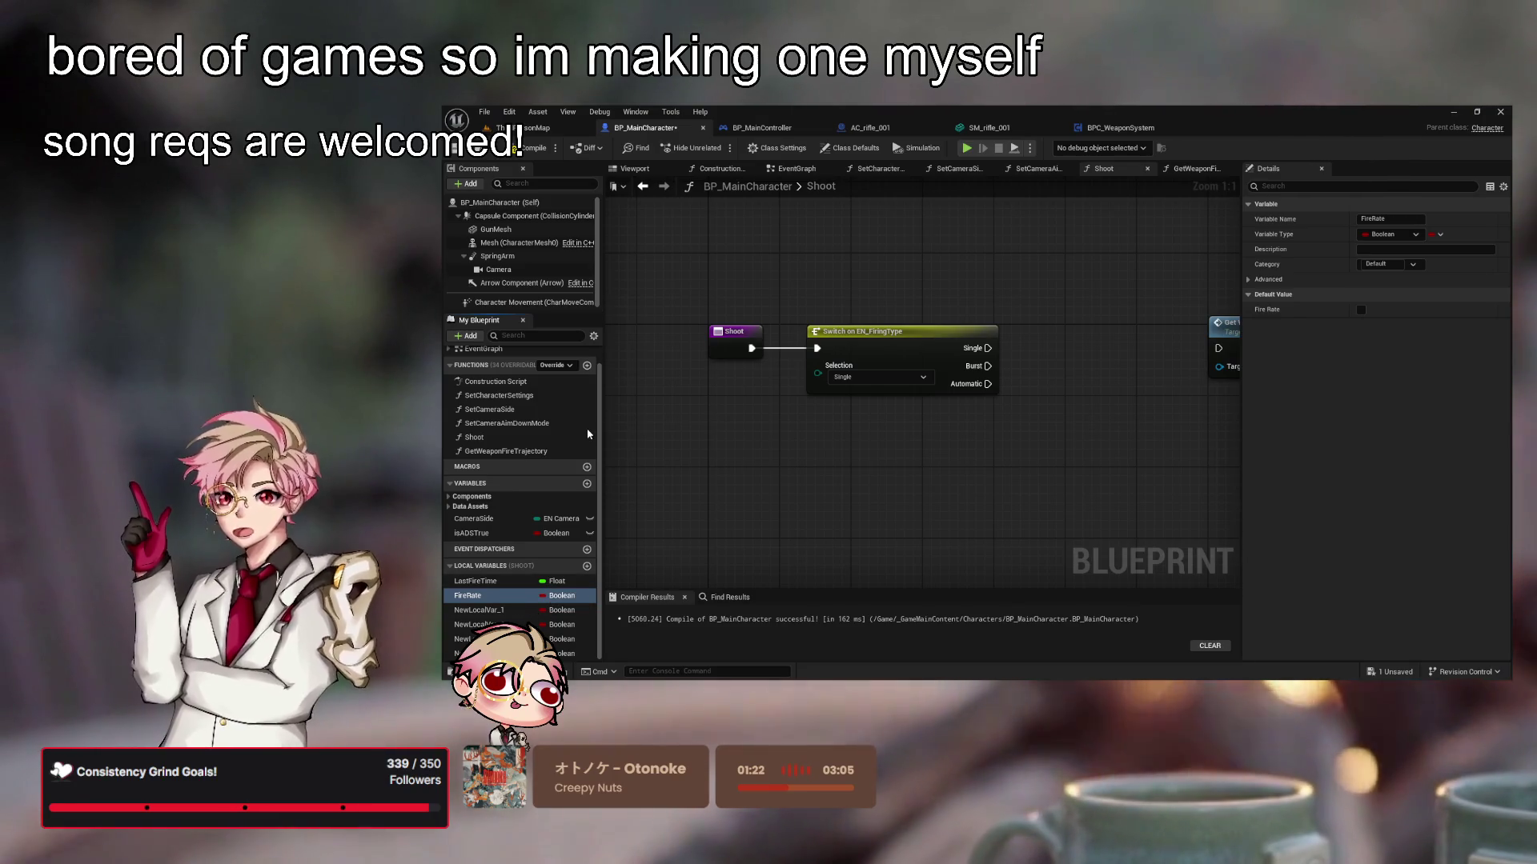
# Rename the next local variables to BufferedShot, bIsFiring and BurstCount
pyautogui.click(490, 610)
pyautogui.click(490, 610)
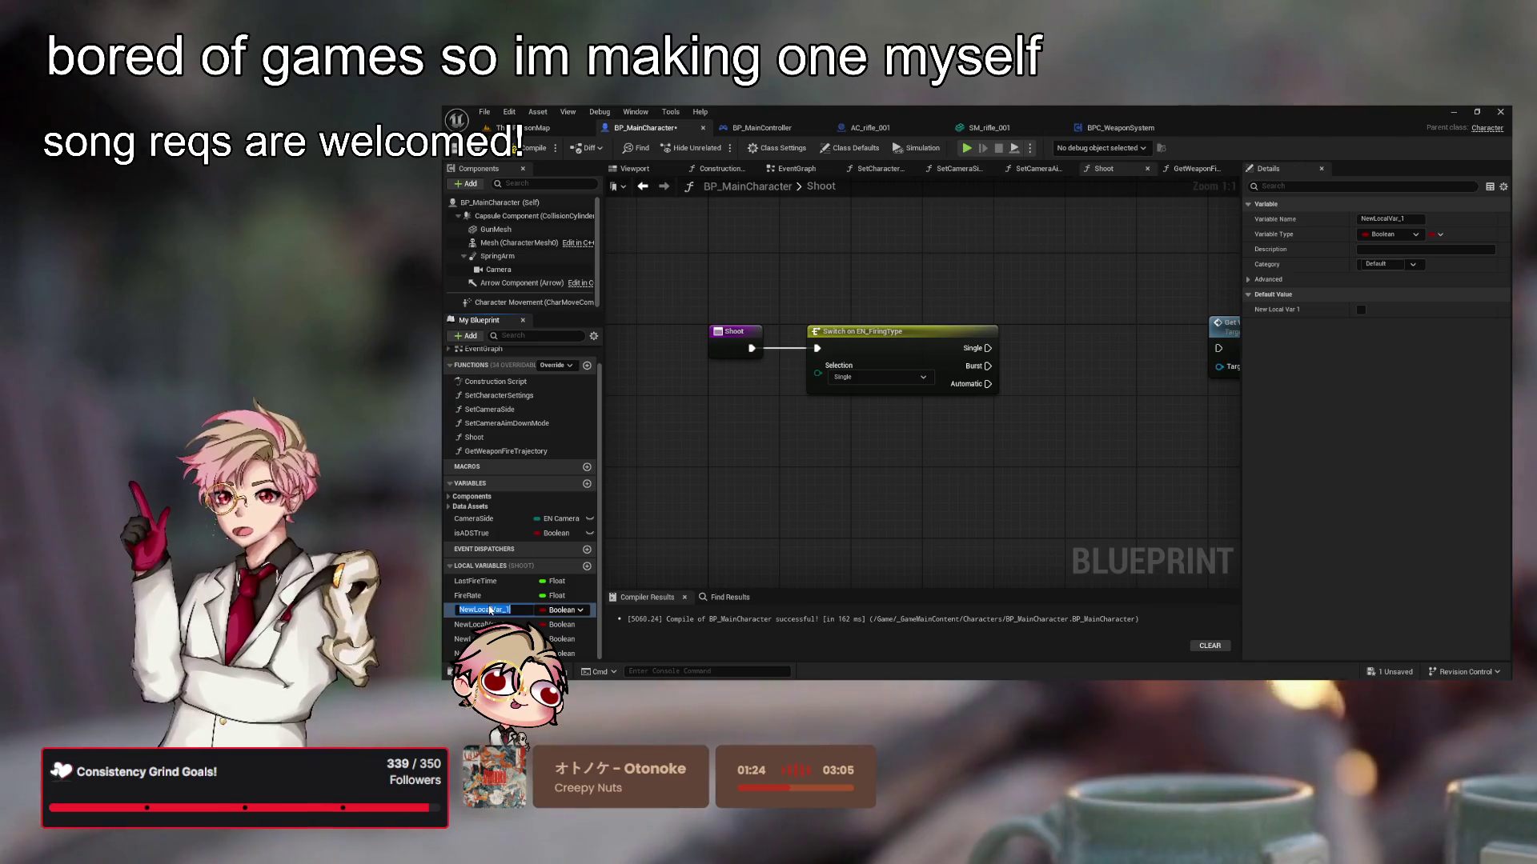
pyautogui.press('BackSpace')
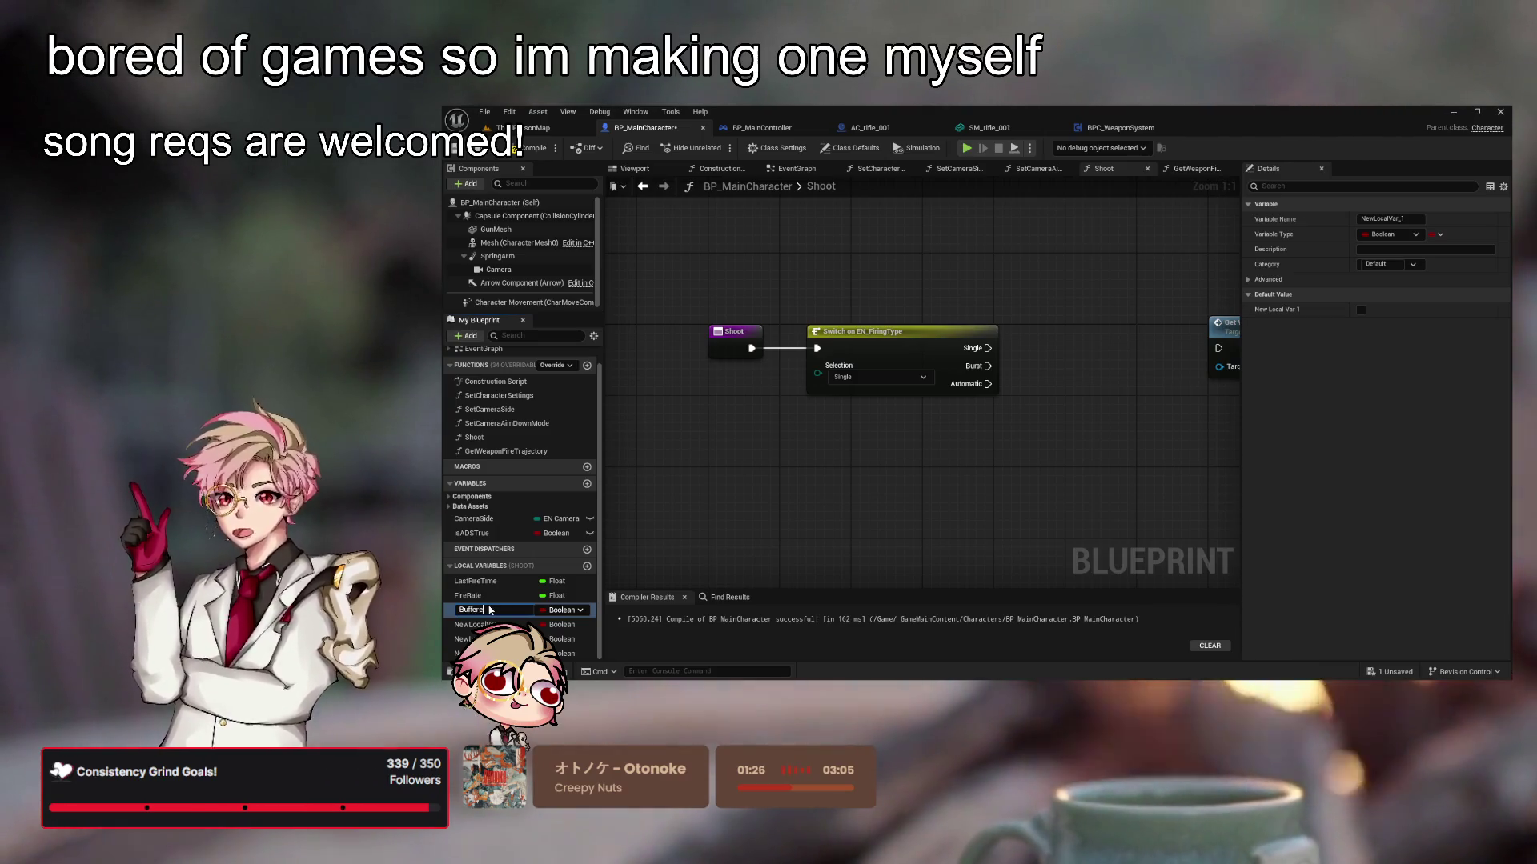
pyautogui.write('dShot')
pyautogui.press('Return')
pyautogui.click(542, 621)
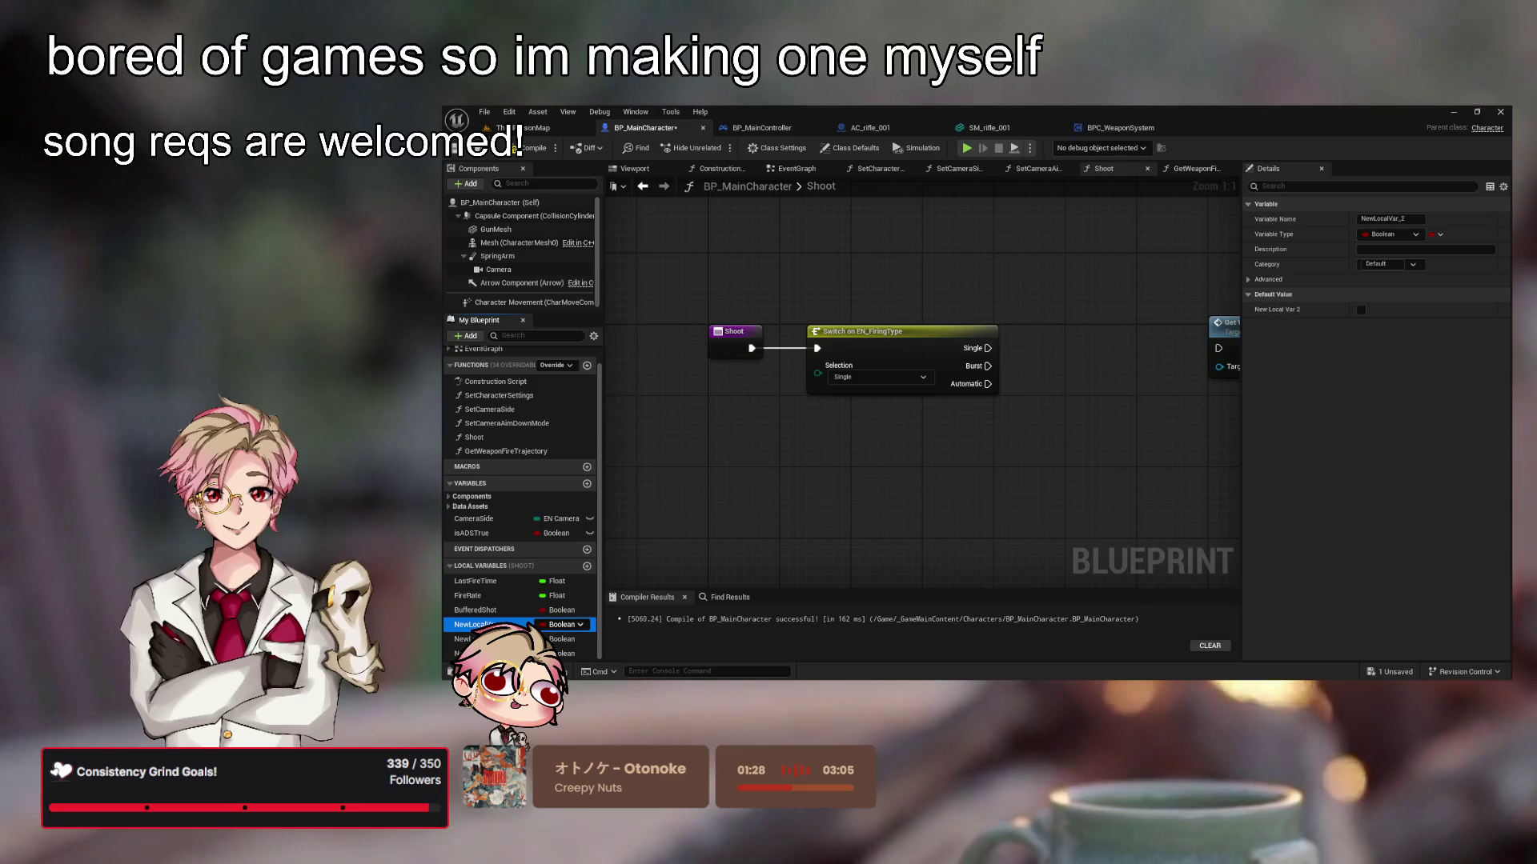
pyautogui.click(542, 621)
pyautogui.write('b')
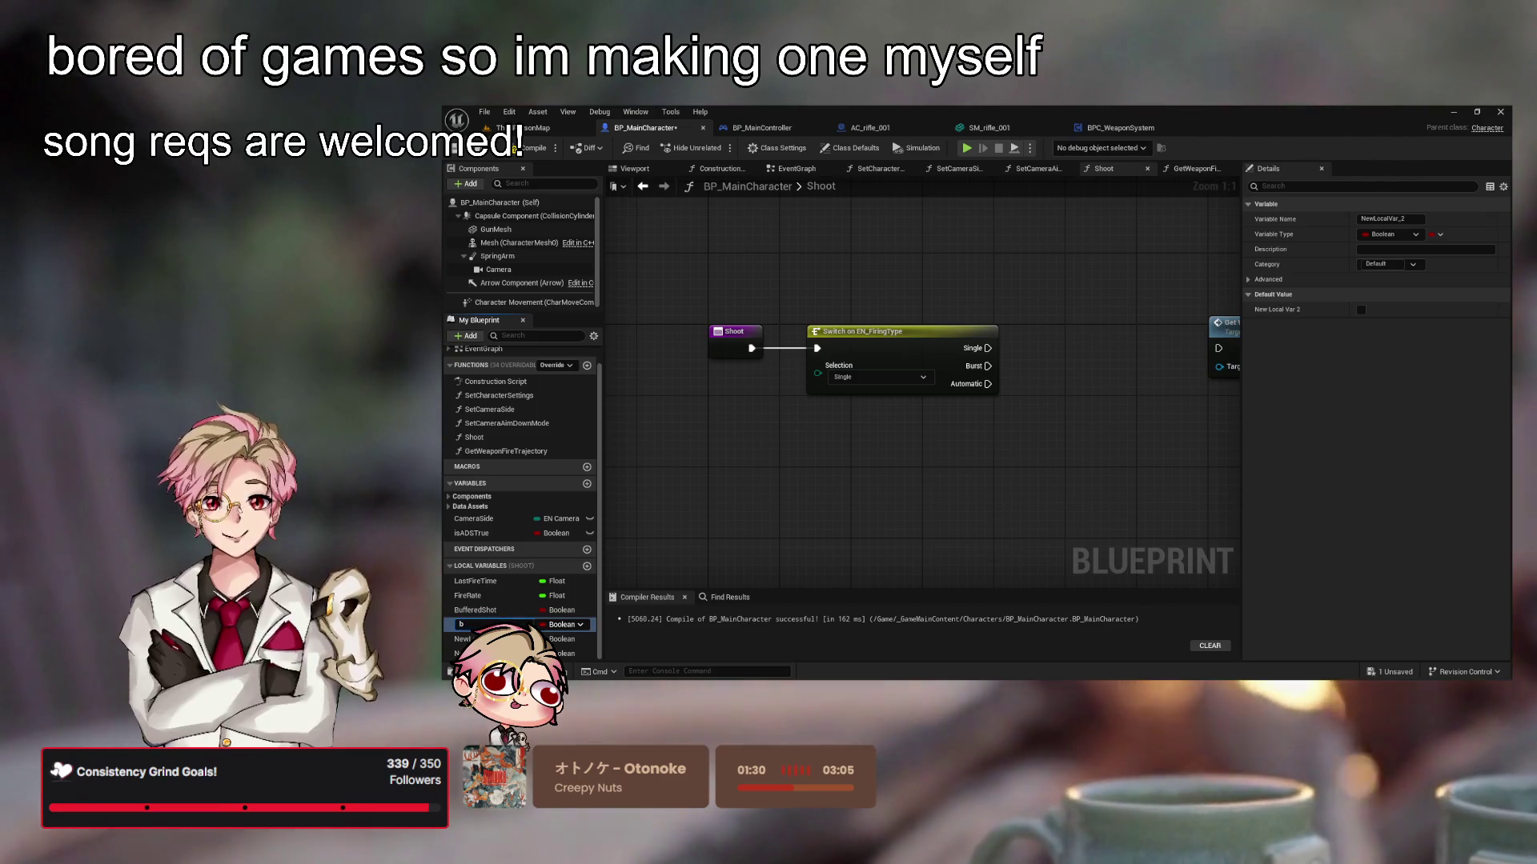
pyautogui.write('IsFiring')
pyautogui.press('Return')
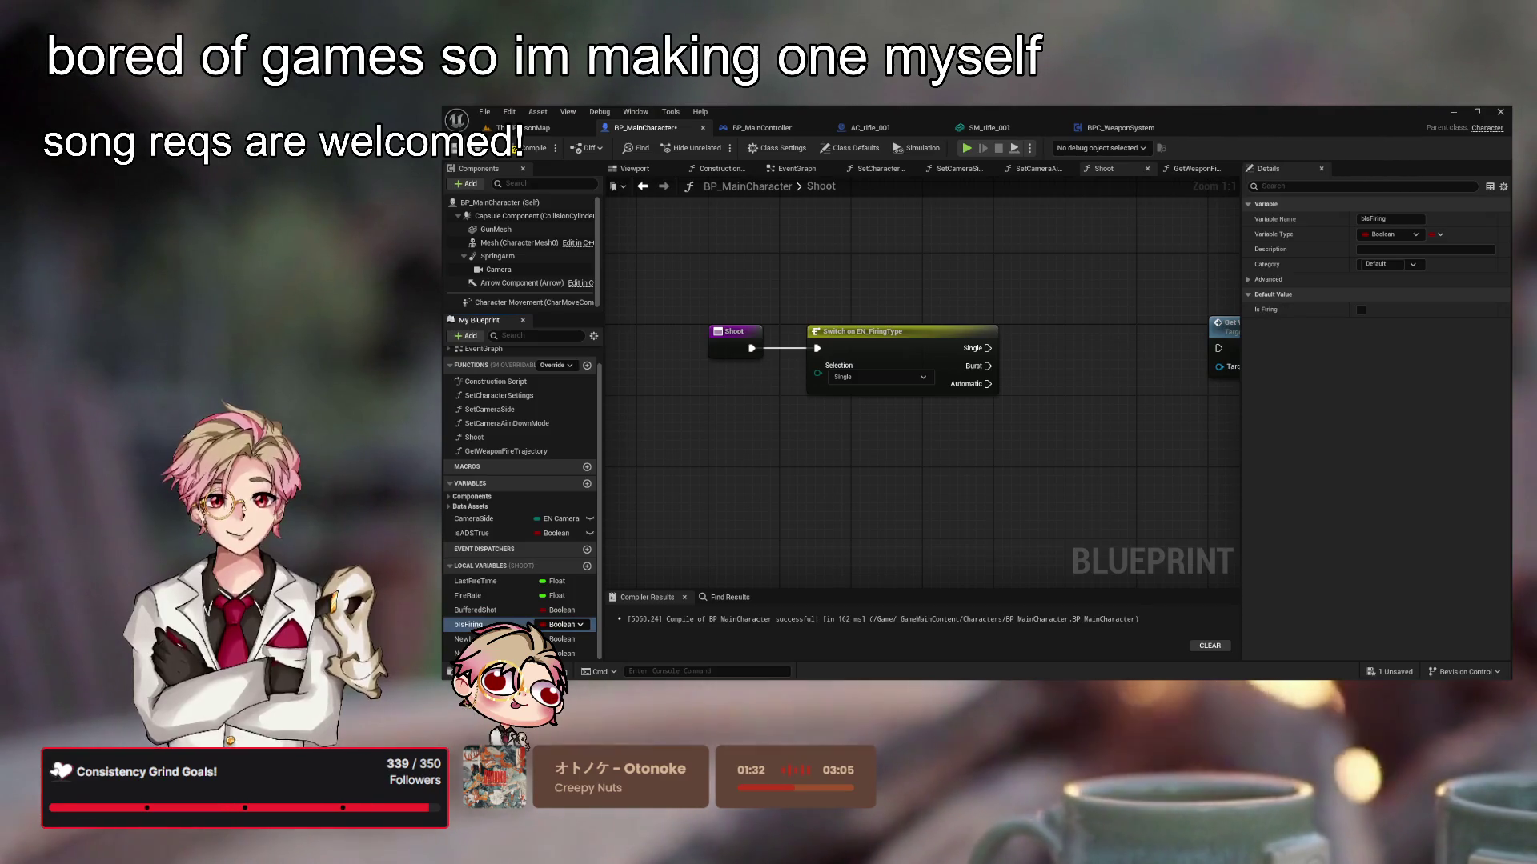
pyautogui.click(464, 638)
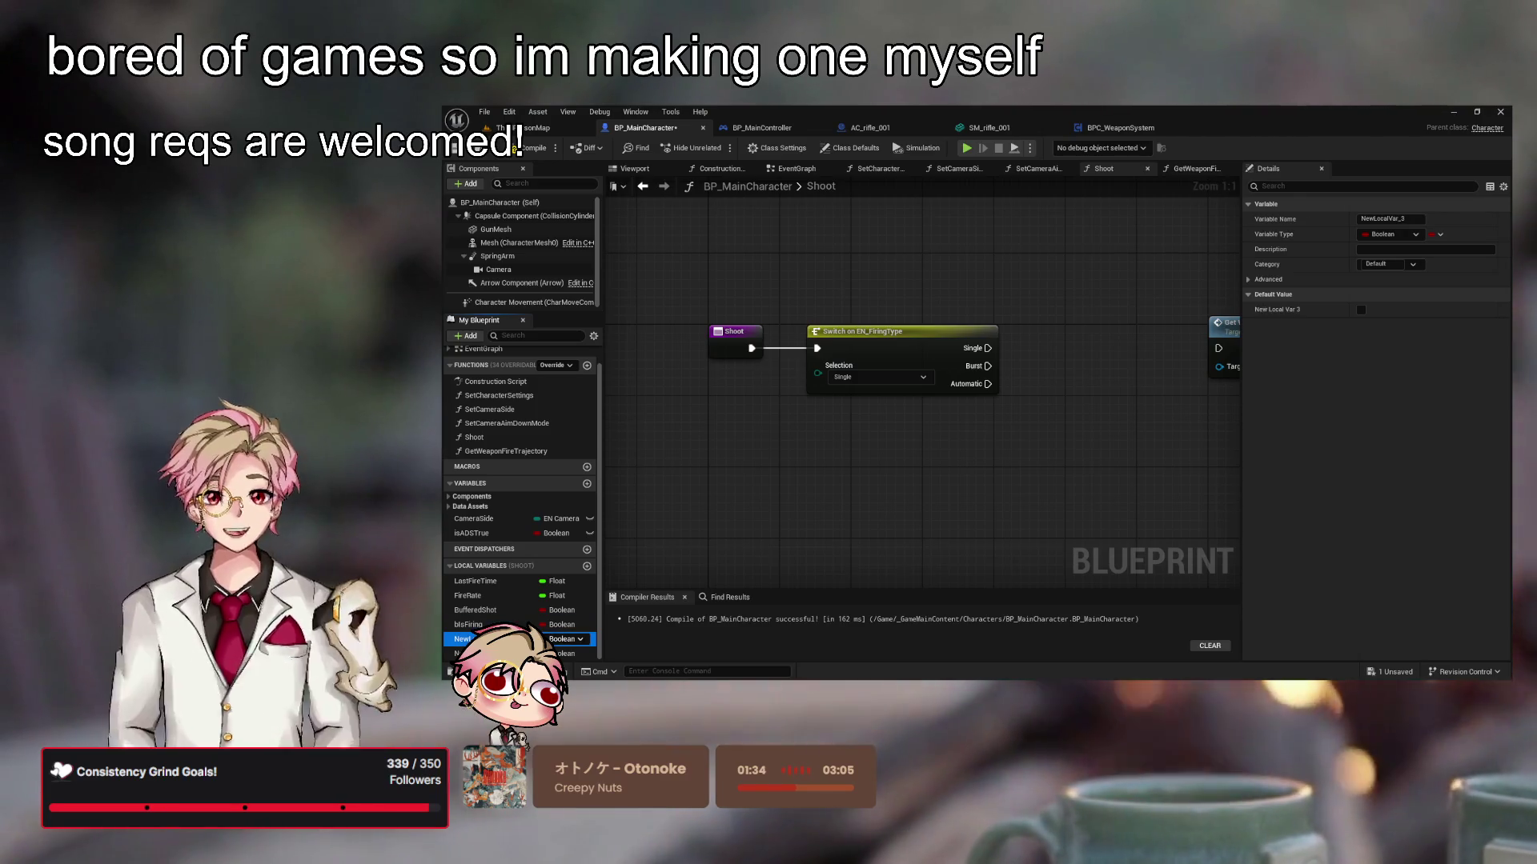
pyautogui.press('F2')
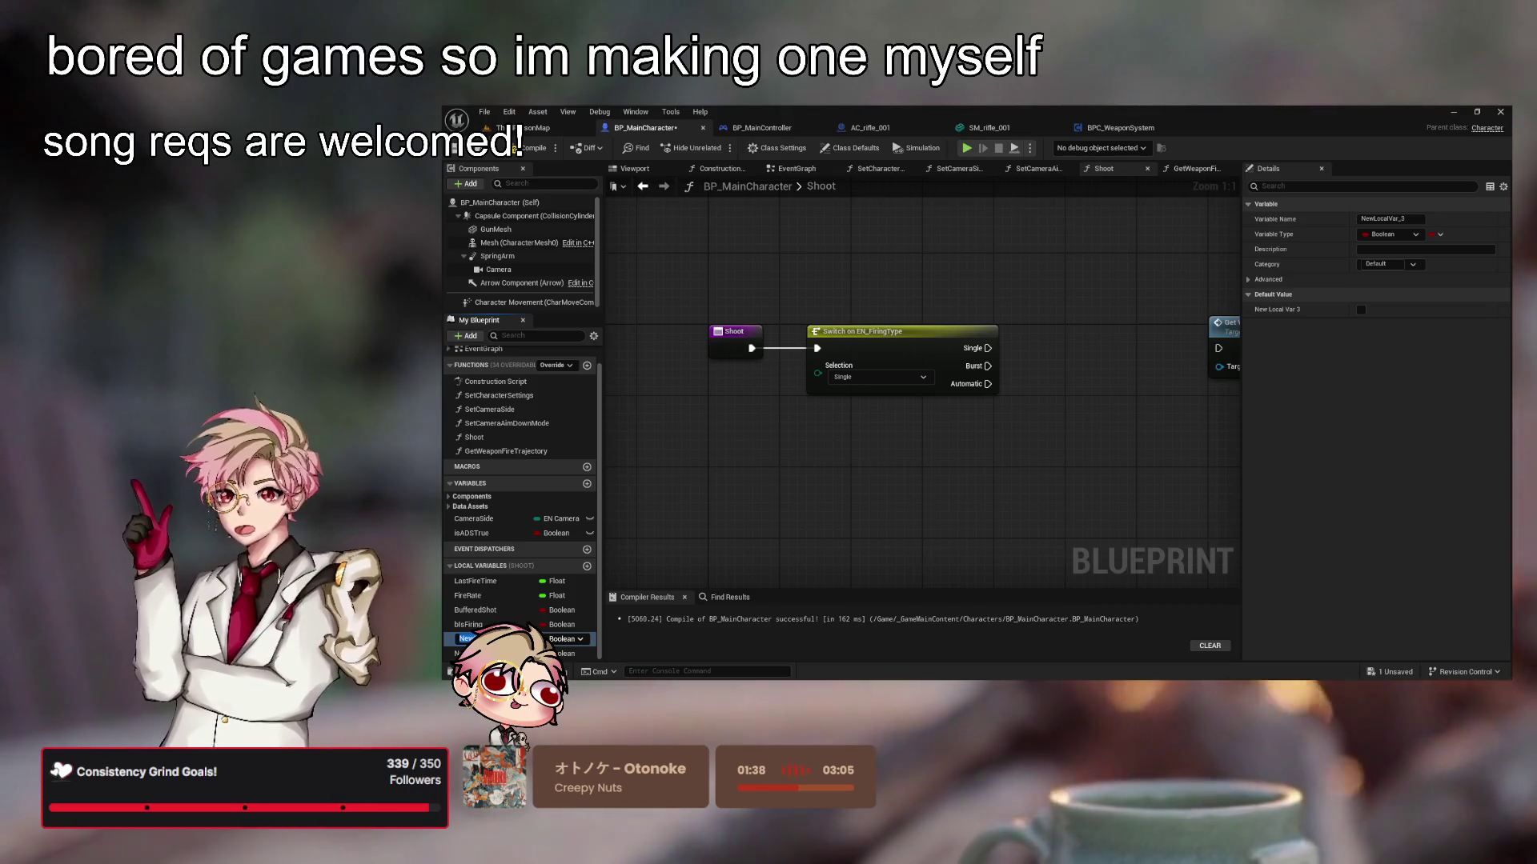
pyautogui.write('BurstCount')
pyautogui.press('Return')
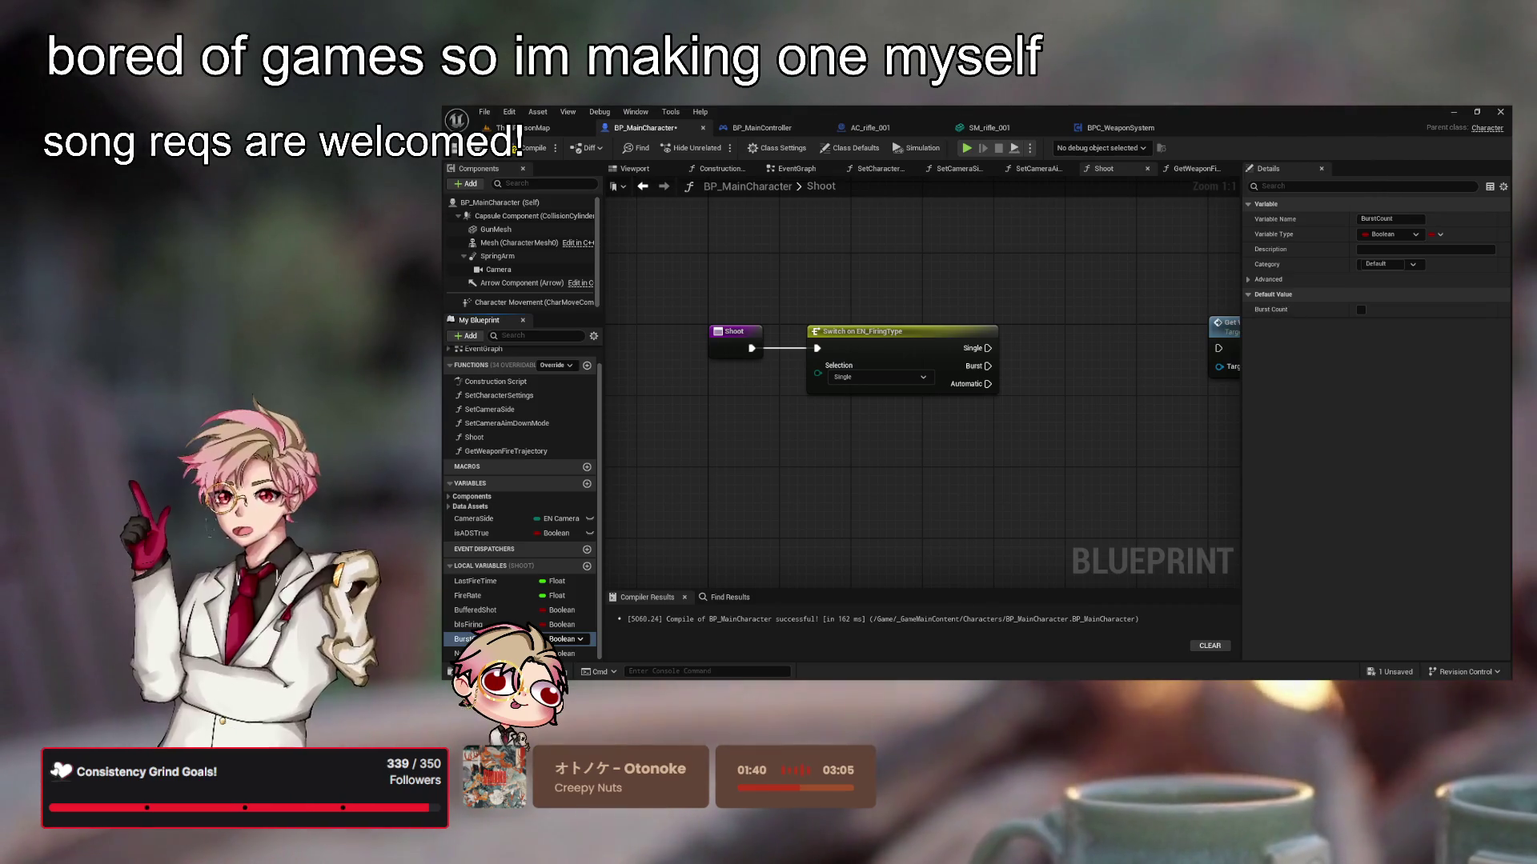
pyautogui.click(570, 653)
pyautogui.write('Size')
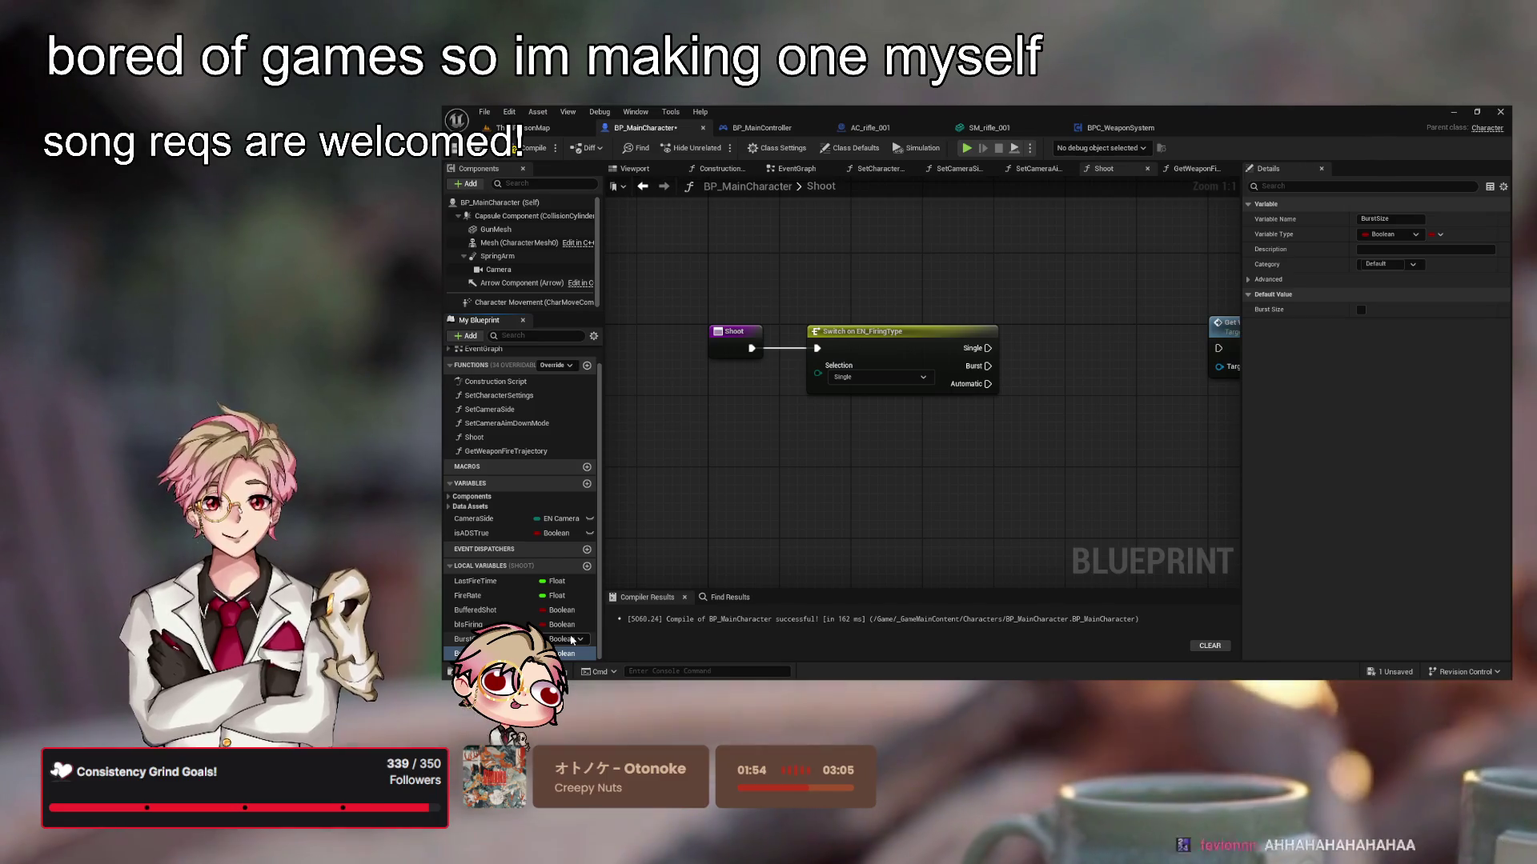
# Inspect BurstCount's Integer type and default value of 0 in Details
pyautogui.click(572, 639)
pyautogui.write('Count')
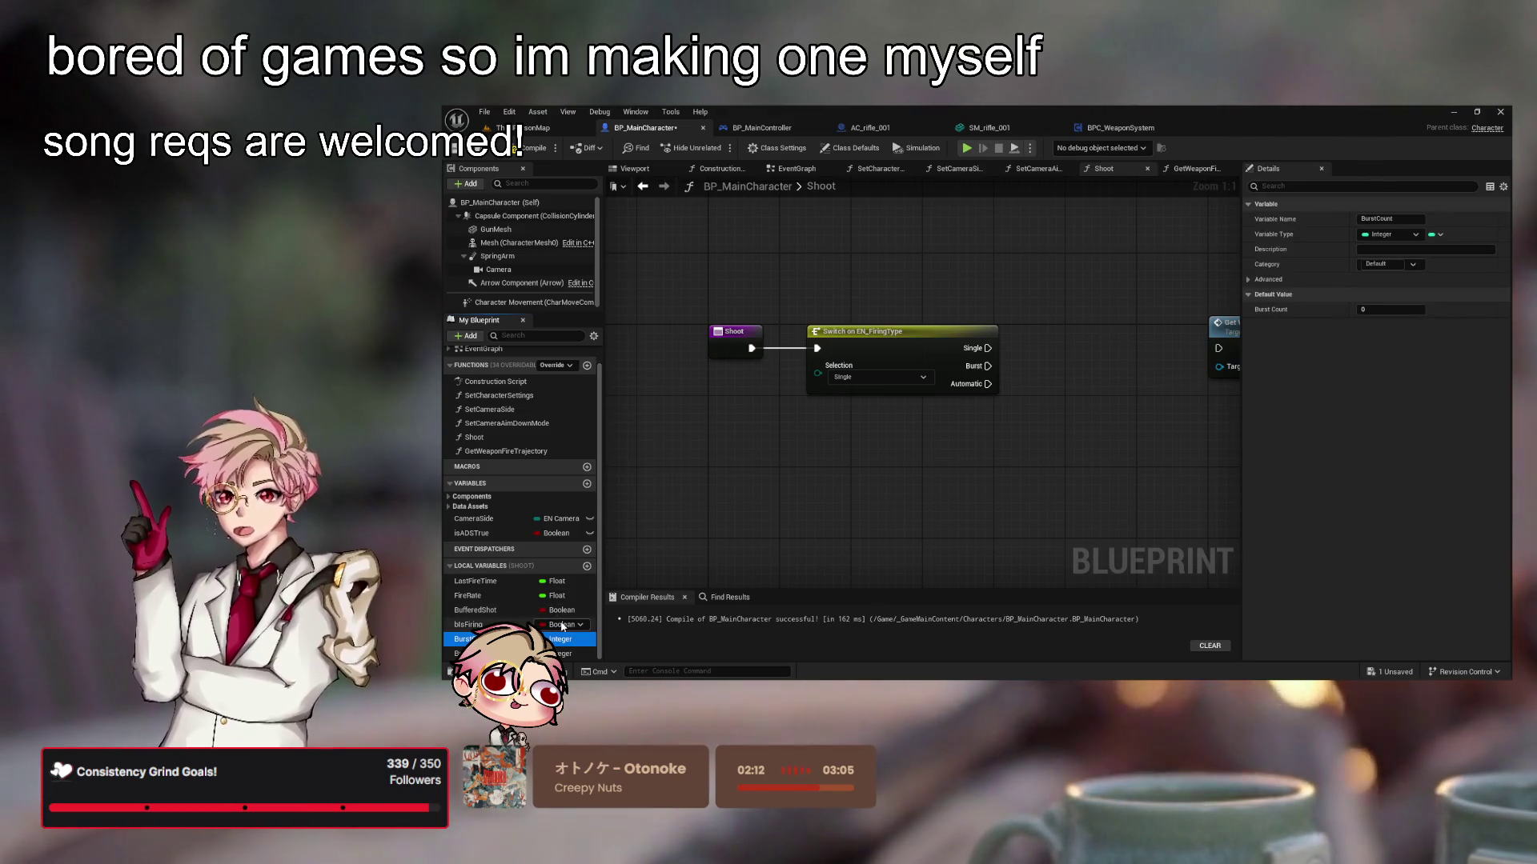
pyautogui.moveTo(1021, 461)
pyautogui.mouseDown()
pyautogui.moveTo(977, 507)
pyautogui.moveTo(998, 470)
pyautogui.moveTo(1022, 497)
pyautogui.moveTo(982, 508)
pyautogui.mouseUp()
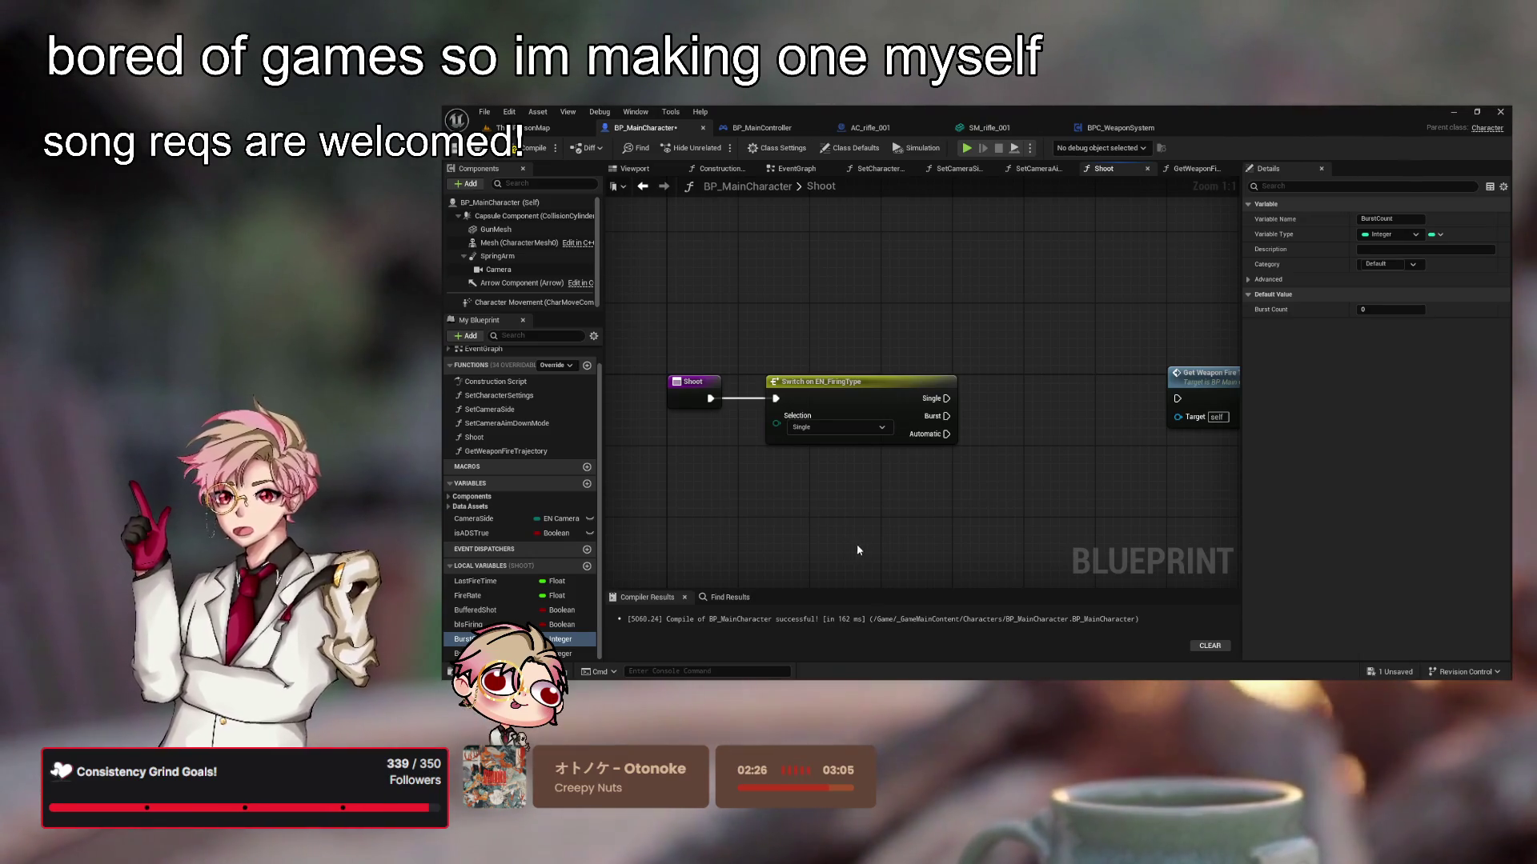
# Move the Switch and Get Weapon Fire Trajectory nodes right to make room after Shoot
pyautogui.click(822, 566)
pyautogui.moveTo(826, 516)
pyautogui.mouseDown()
pyautogui.moveTo(806, 521)
pyautogui.moveTo(930, 514)
pyautogui.moveTo(871, 522)
pyautogui.moveTo(899, 555)
pyautogui.moveTo(933, 453)
pyautogui.moveTo(874, 435)
pyautogui.mouseUp()
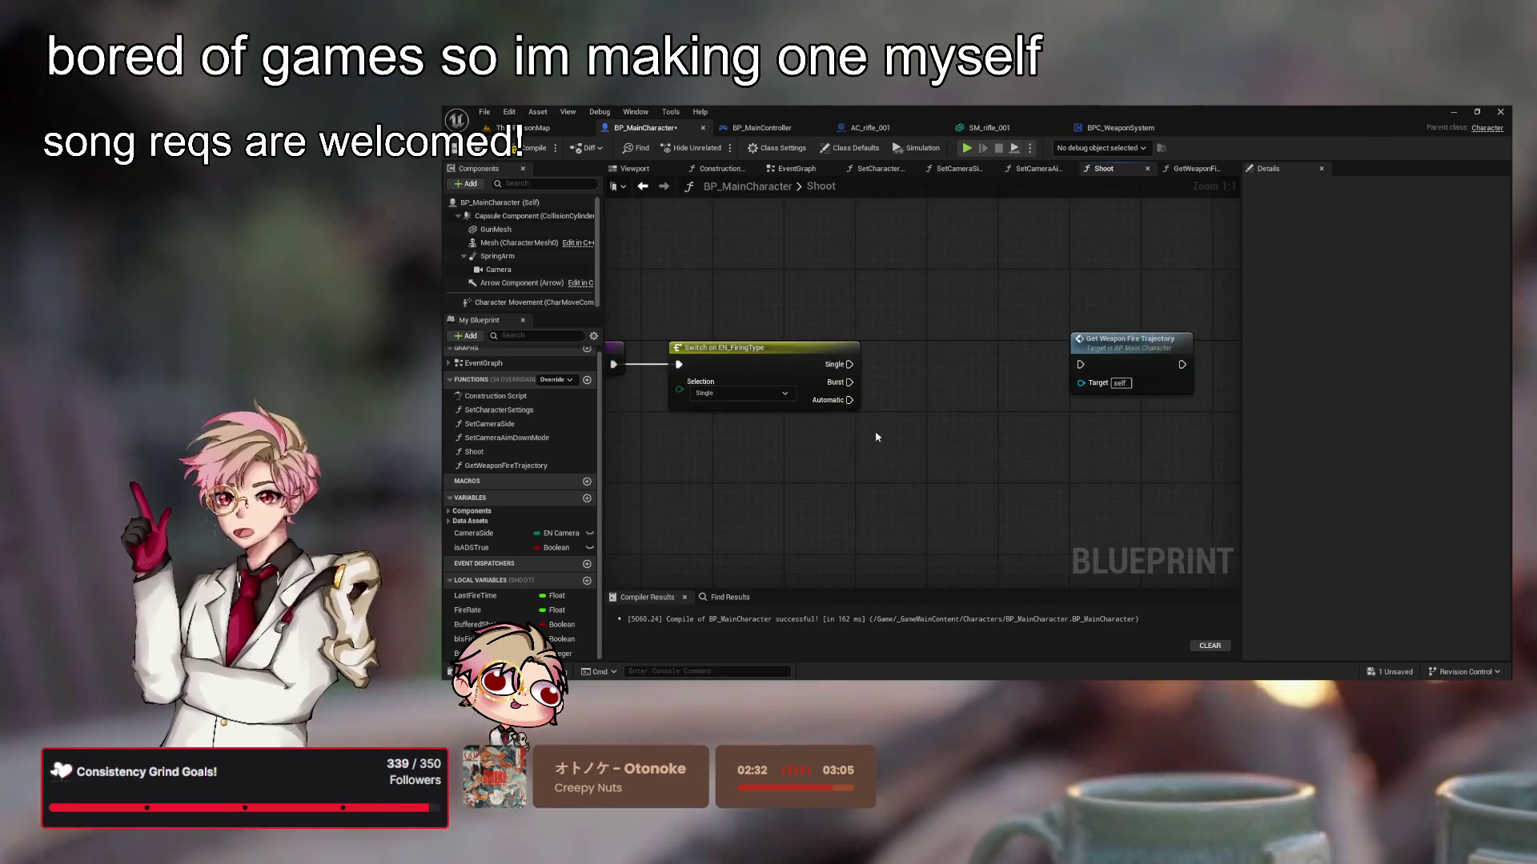
pyautogui.moveTo(1115, 341)
pyautogui.mouseDown()
pyautogui.moveTo(1026, 341)
pyautogui.moveTo(1066, 340)
pyautogui.mouseUp()
pyautogui.moveTo(869, 471)
pyautogui.mouseDown()
pyautogui.moveTo(975, 470)
pyautogui.moveTo(1087, 440)
pyautogui.moveTo(830, 549)
pyautogui.moveTo(885, 507)
pyautogui.mouseUp()
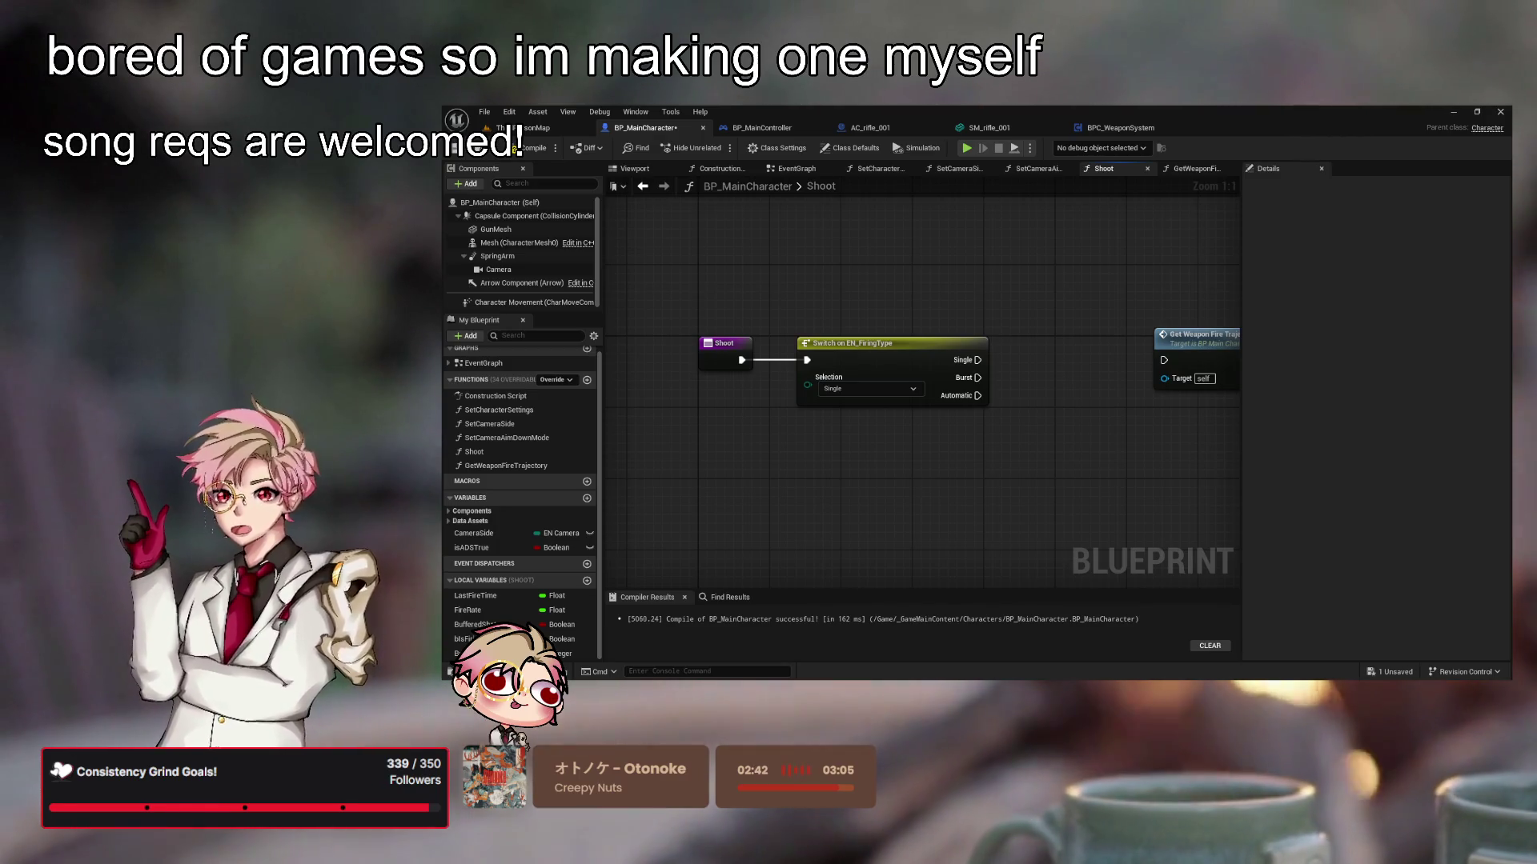
pyautogui.moveTo(968, 463); pyautogui.dragTo(902, 478)
pyautogui.moveTo(873, 380); pyautogui.dragTo(973, 380)
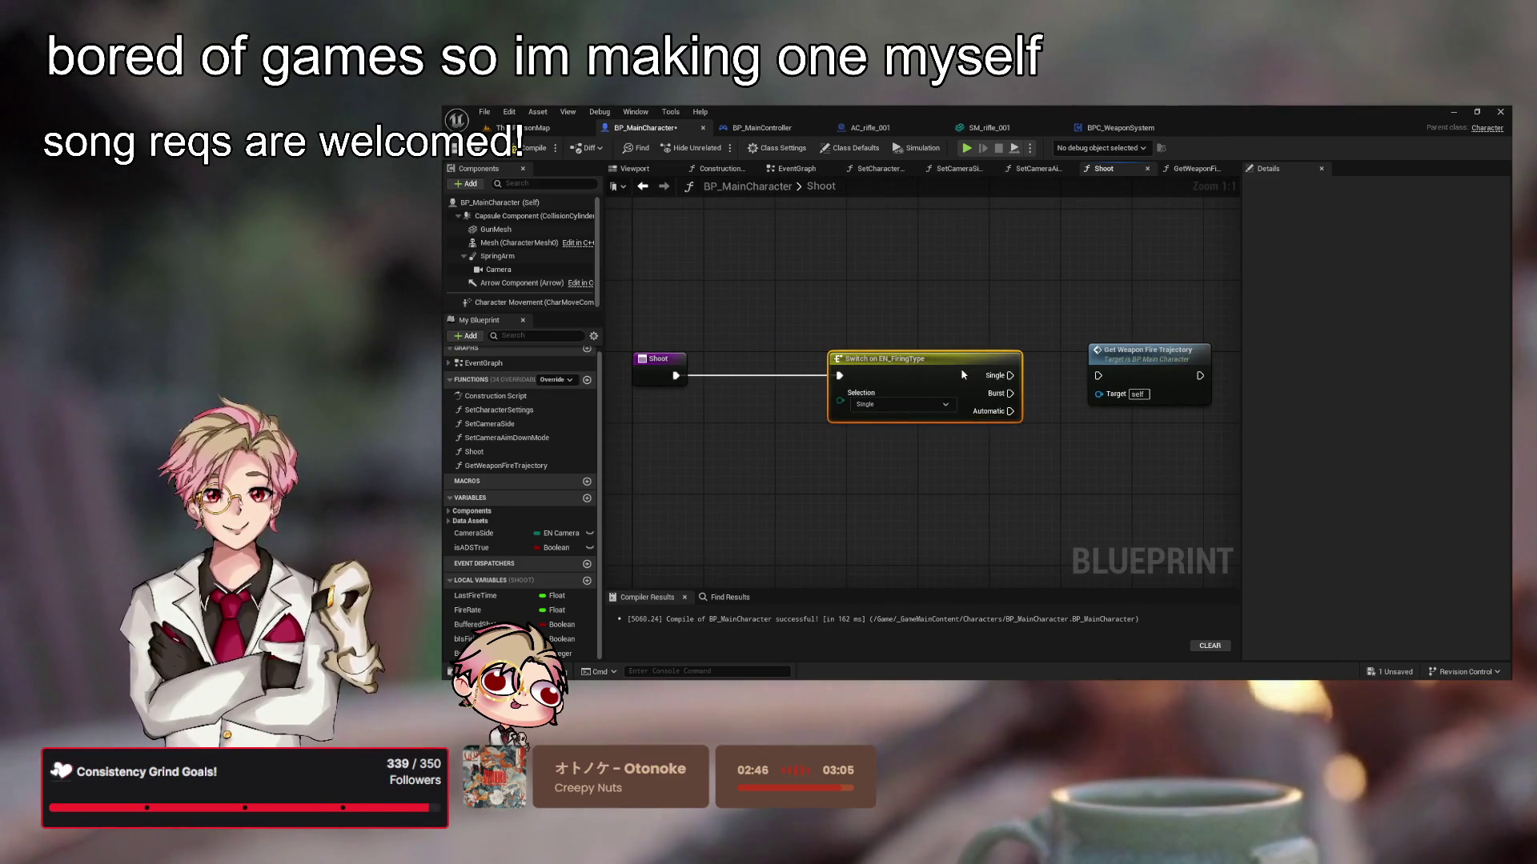
pyautogui.moveTo(1121, 456)
pyautogui.mouseDown()
pyautogui.moveTo(1073, 460)
pyautogui.moveTo(1092, 455)
pyautogui.mouseUp()
pyautogui.moveTo(1176, 486); pyautogui.dragTo(957, 392)
pyautogui.moveTo(1131, 484)
pyautogui.mouseDown()
pyautogui.moveTo(1105, 480)
pyautogui.moveTo(1131, 456)
pyautogui.moveTo(1149, 477)
pyautogui.mouseUp()
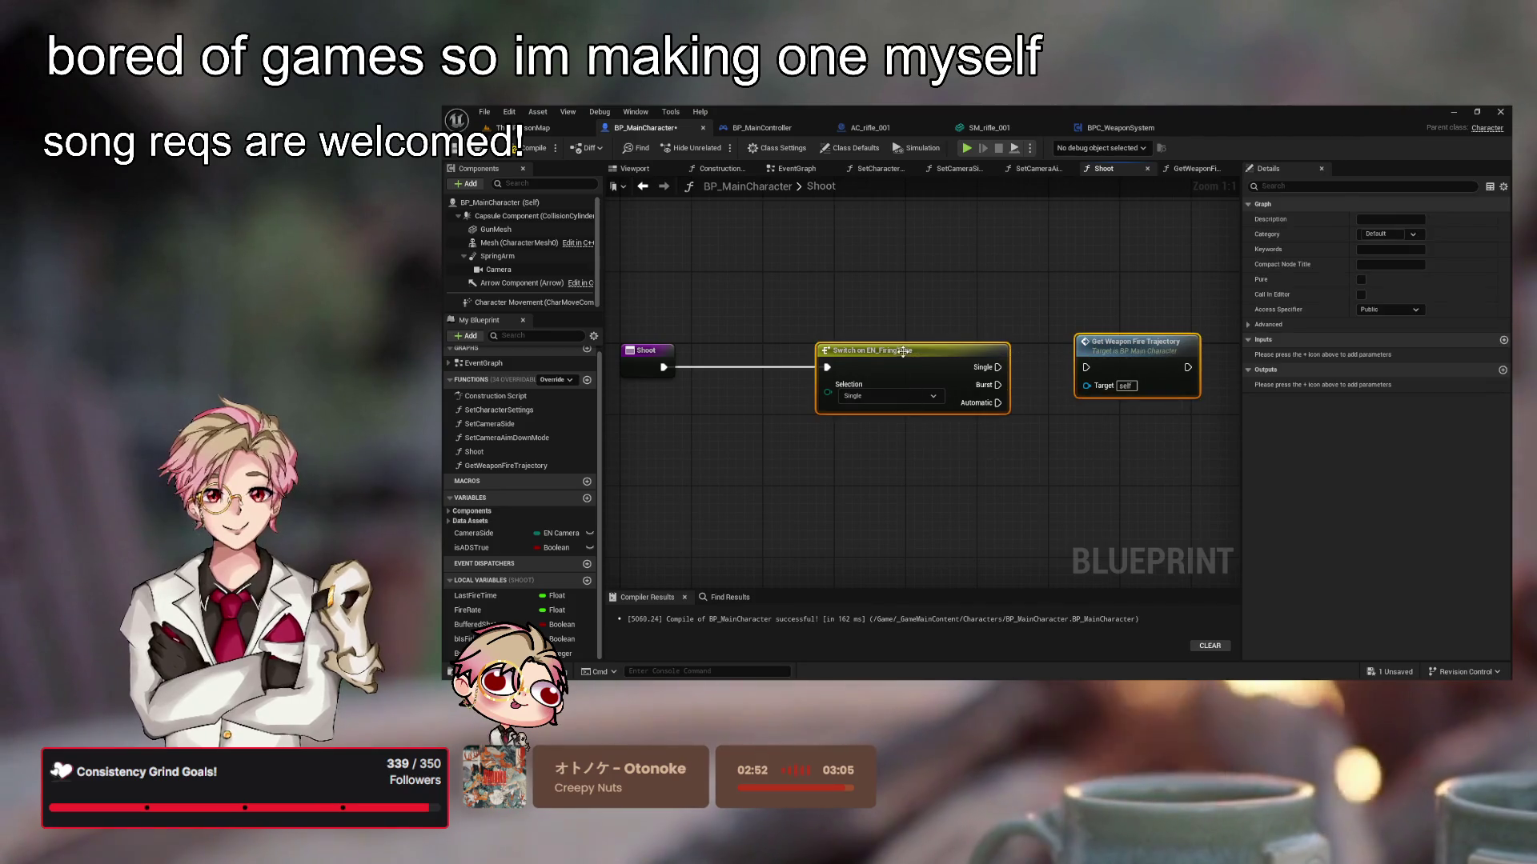
pyautogui.moveTo(902, 351); pyautogui.dragTo(1088, 354)
# Insert a Branch after Shoot and wire its True output into the Switch
pyautogui.moveTo(778, 374)
pyautogui.mouseDown()
pyautogui.moveTo(883, 335)
pyautogui.moveTo(791, 321)
pyautogui.mouseUp()
pyautogui.moveTo(777, 374)
pyautogui.mouseDown()
pyautogui.moveTo(926, 302)
pyautogui.moveTo(976, 371)
pyautogui.mouseUp()
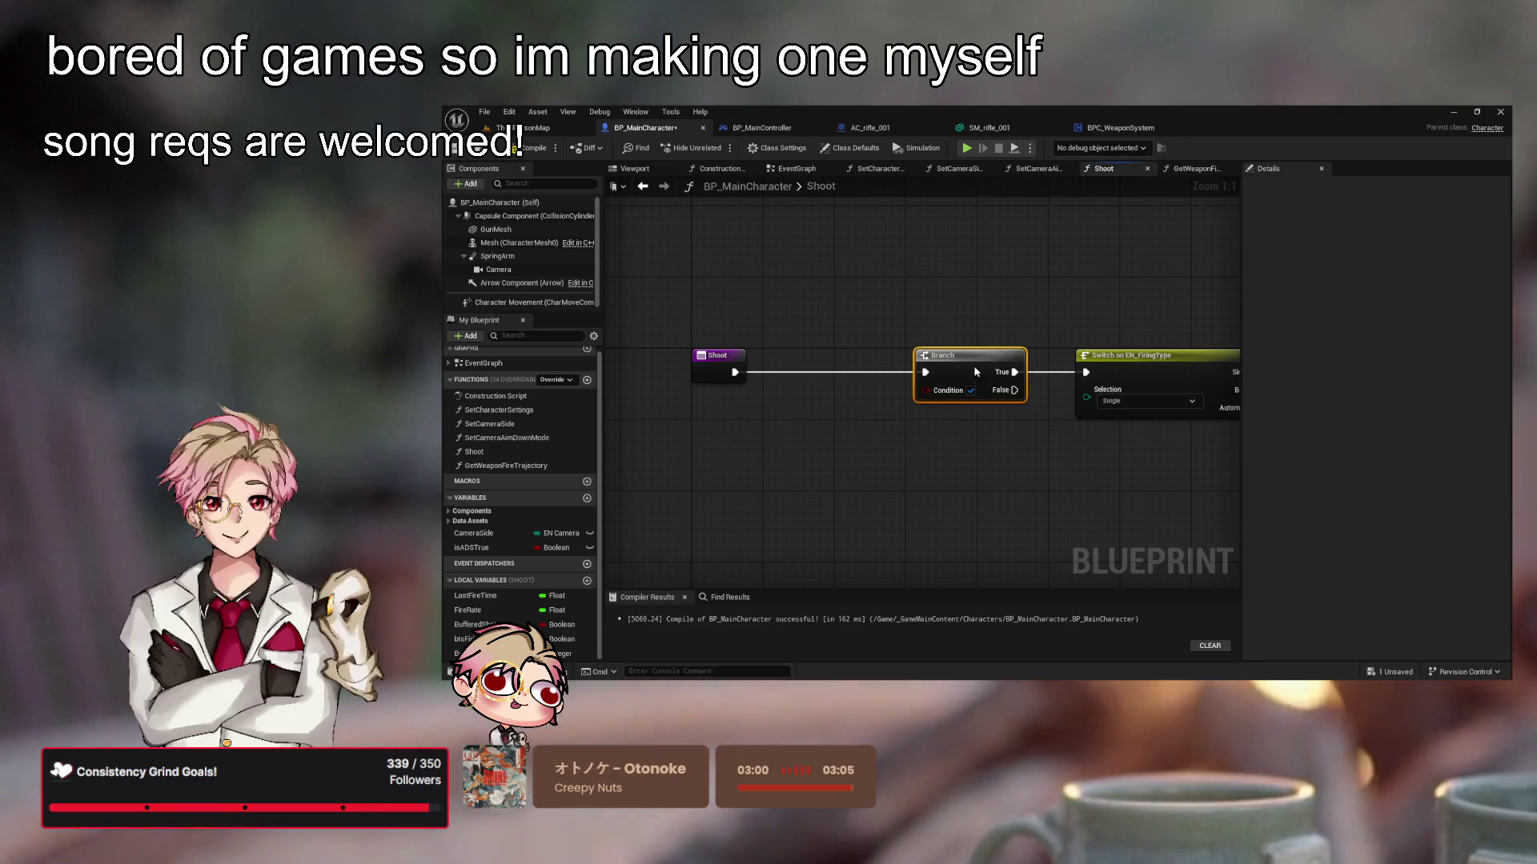
pyautogui.scroll(-2, 908, 311)
pyautogui.moveTo(850, 347); pyautogui.dragTo(1185, 376)
pyautogui.moveTo(960, 337); pyautogui.dragTo(1089, 342)
pyautogui.click(892, 407)
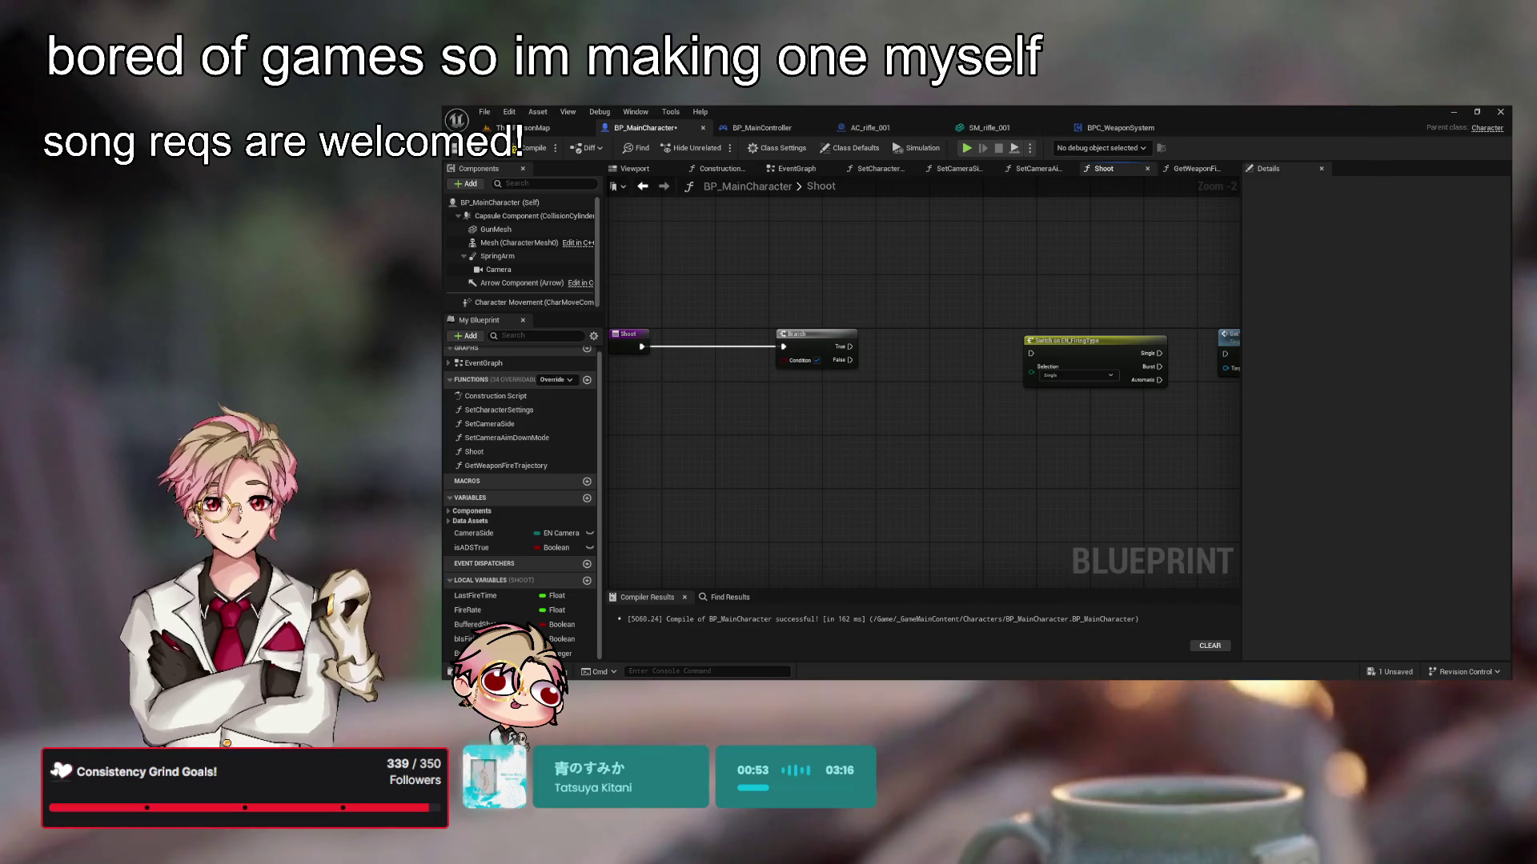
# Zoom back in on the Shoot graph to view the Branch and its outputs
pyautogui.scroll(2, 898, 456)
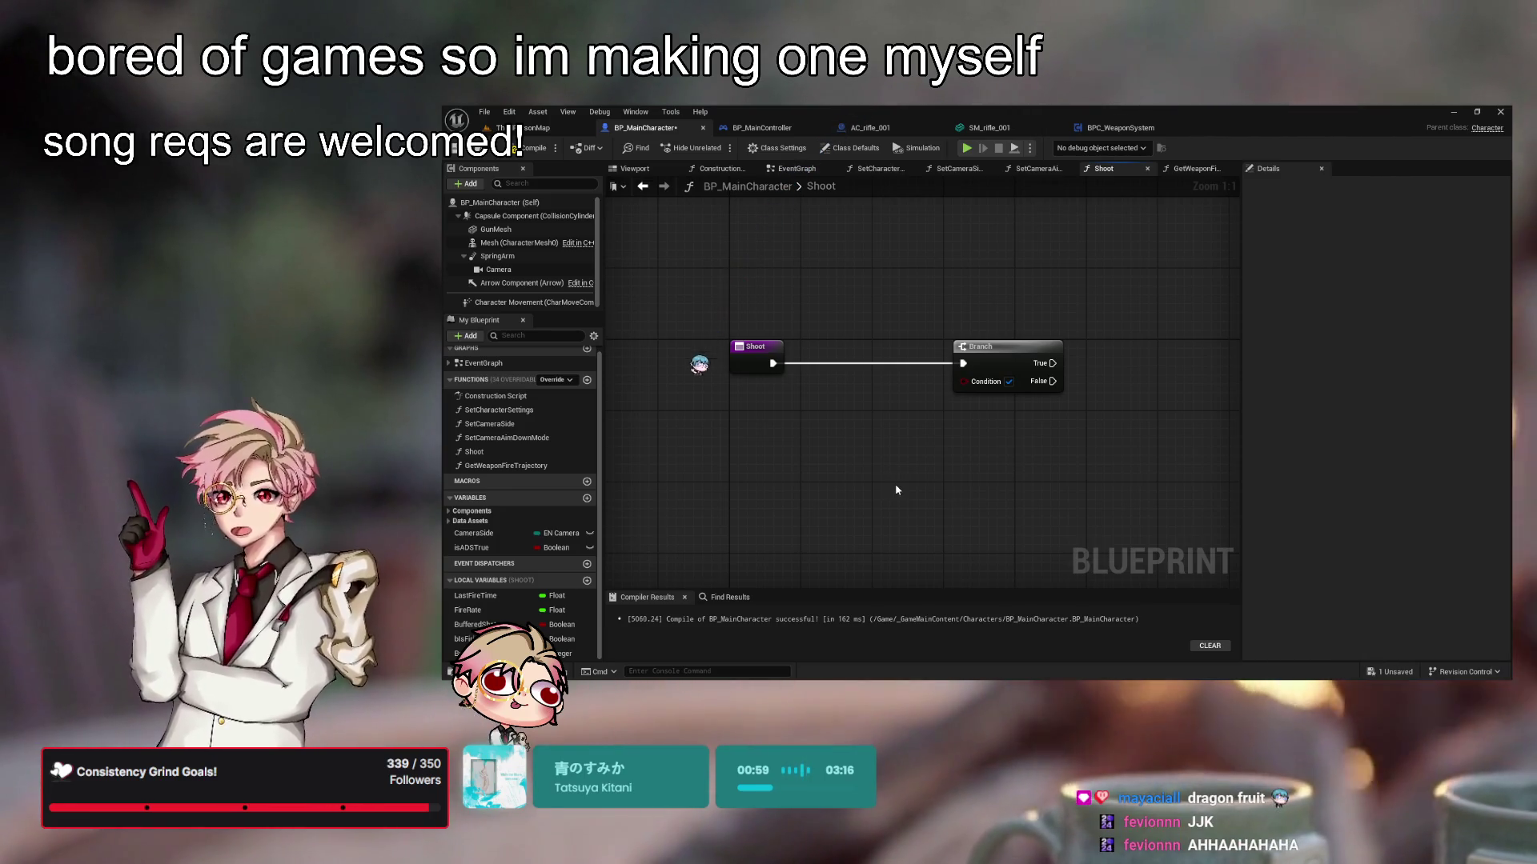
# Place a SET Buffered Shot node from the BufferedShot variable below Shoot and Branch
pyautogui.moveTo(928, 500)
pyautogui.mouseDown()
pyautogui.moveTo(950, 507)
pyautogui.moveTo(864, 497)
pyautogui.moveTo(898, 502)
pyautogui.mouseUp()
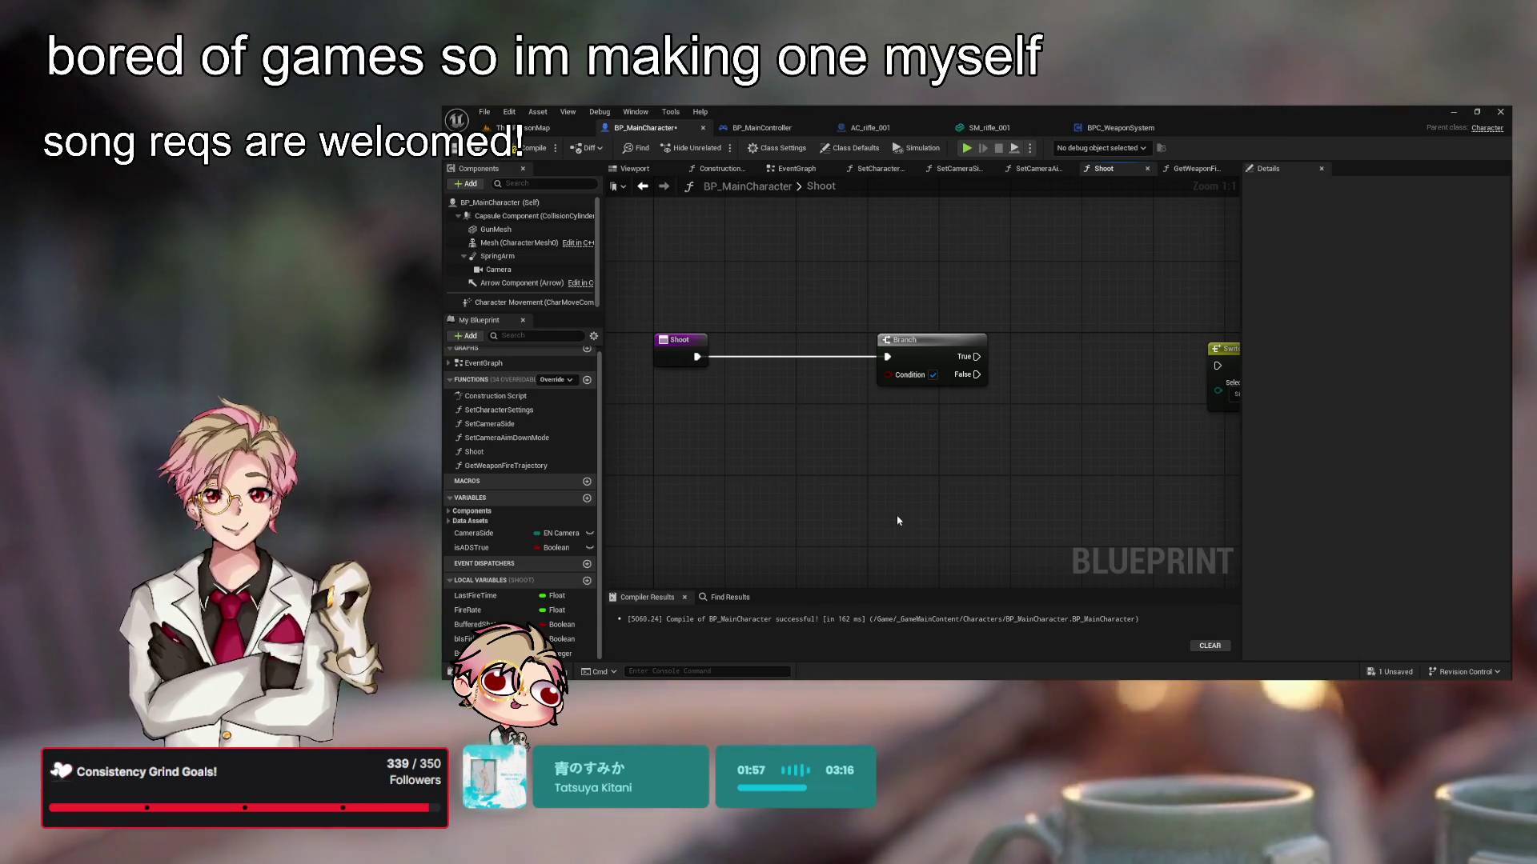
pyautogui.moveTo(838, 486)
pyautogui.mouseDown()
pyautogui.moveTo(981, 480)
pyautogui.moveTo(1097, 433)
pyautogui.moveTo(1090, 384)
pyautogui.moveTo(1046, 442)
pyautogui.moveTo(1058, 434)
pyautogui.mouseUp()
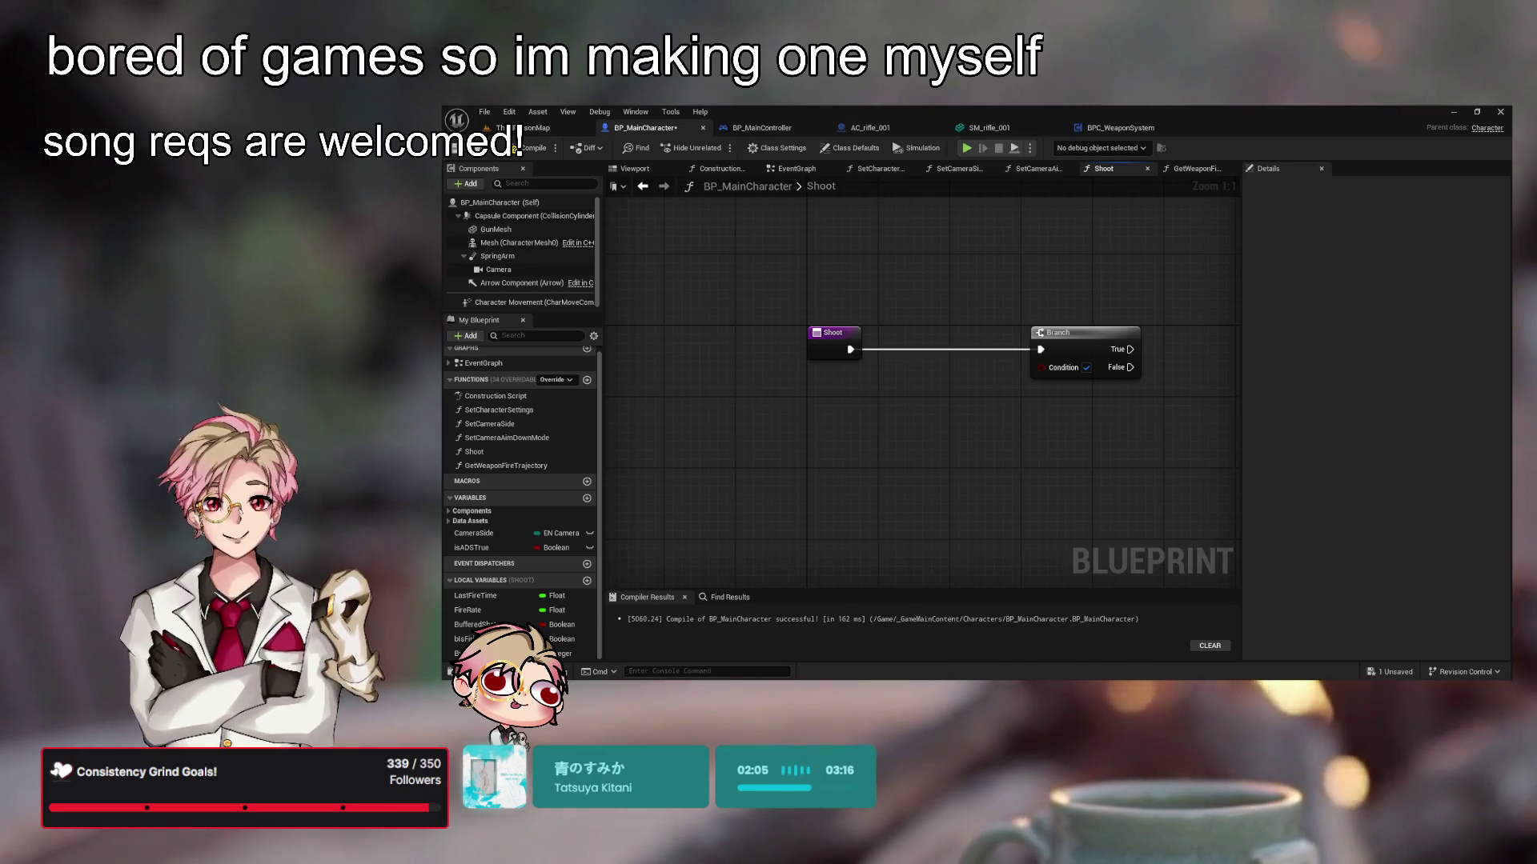
pyautogui.scroll(1, 921, 384)
pyautogui.moveTo(1023, 448)
pyautogui.mouseDown()
pyautogui.moveTo(1022, 467)
pyautogui.moveTo(1063, 443)
pyautogui.moveTo(1073, 467)
pyautogui.mouseUp()
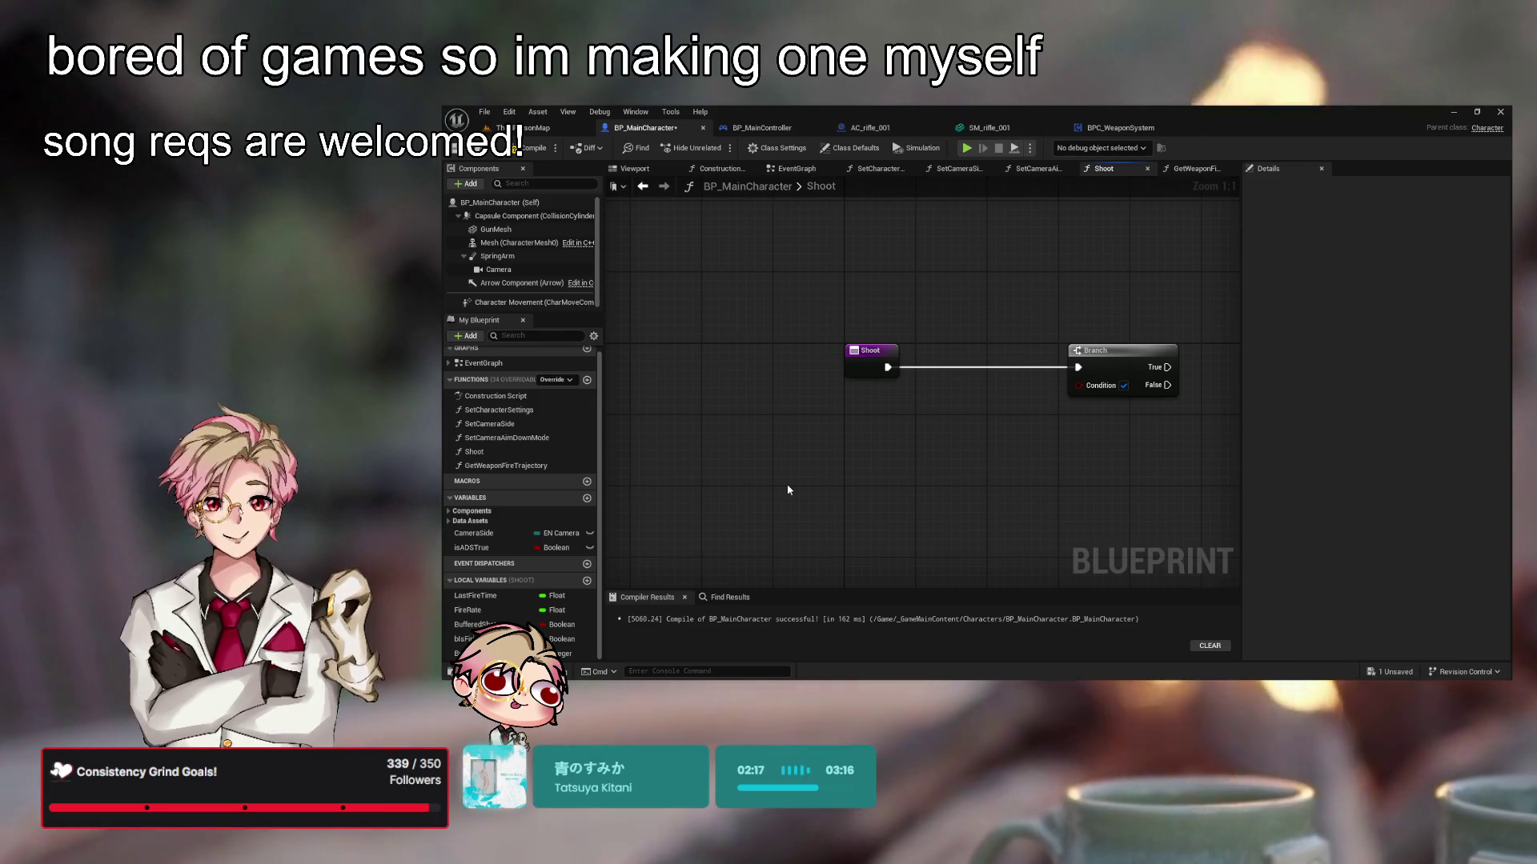
pyautogui.moveTo(787, 490); pyautogui.dragTo(788, 488)
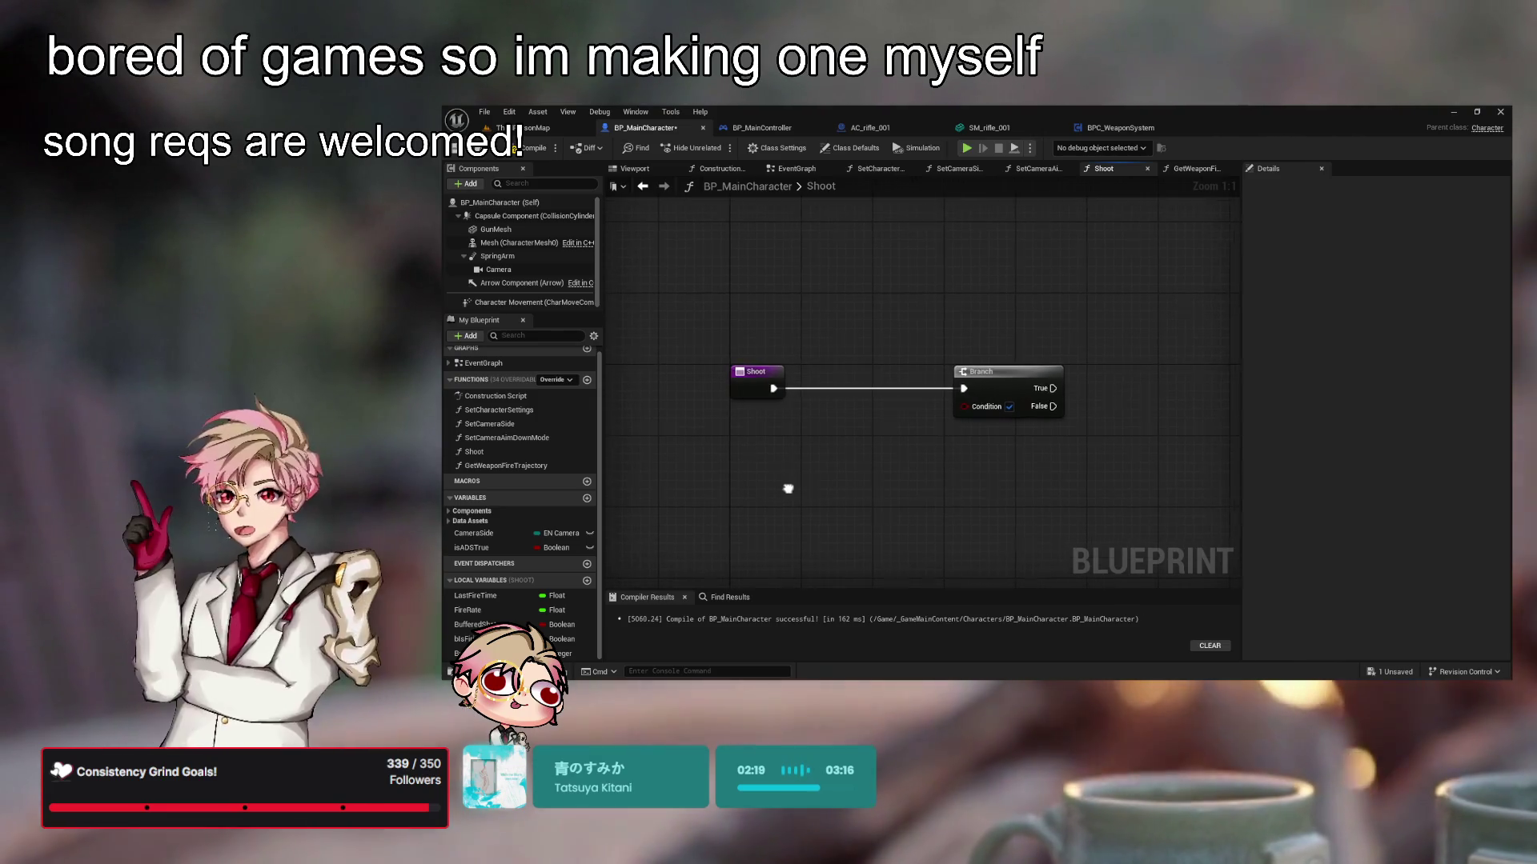
pyautogui.click(481, 625)
pyautogui.moveTo(840, 541)
pyautogui.mouseDown()
pyautogui.moveTo(856, 462)
pyautogui.moveTo(826, 492)
pyautogui.moveTo(923, 462)
pyautogui.mouseUp()
pyautogui.click(853, 429)
# Rearrange the Branch and SET Buffered Shot nodes, then delete the SET Buffered Shot node
pyautogui.click(875, 480)
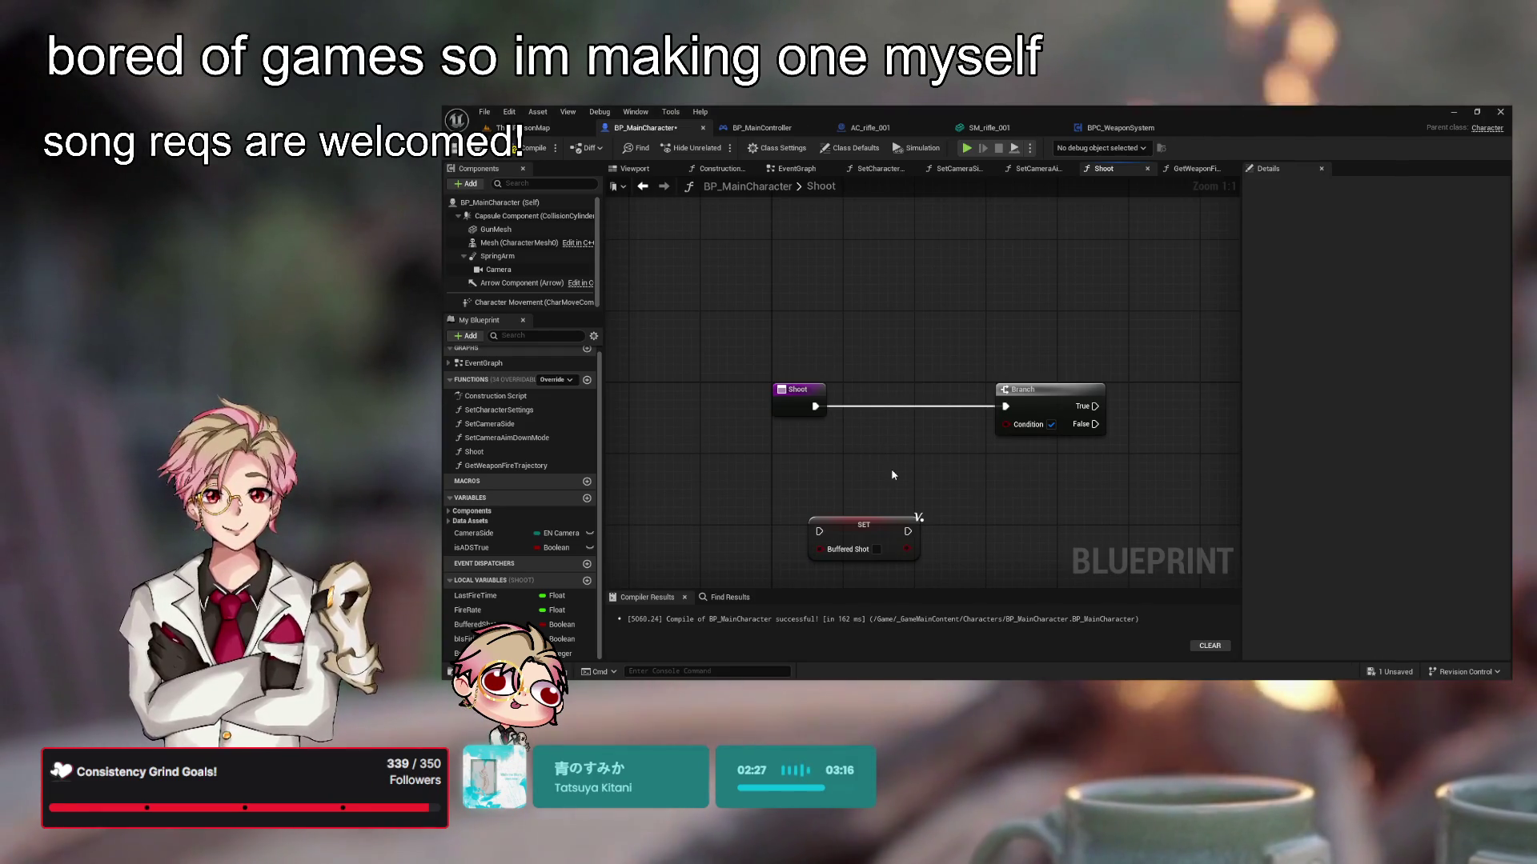
pyautogui.moveTo(890, 468)
pyautogui.mouseDown()
pyautogui.moveTo(886, 451)
pyautogui.moveTo(876, 460)
pyautogui.mouseUp()
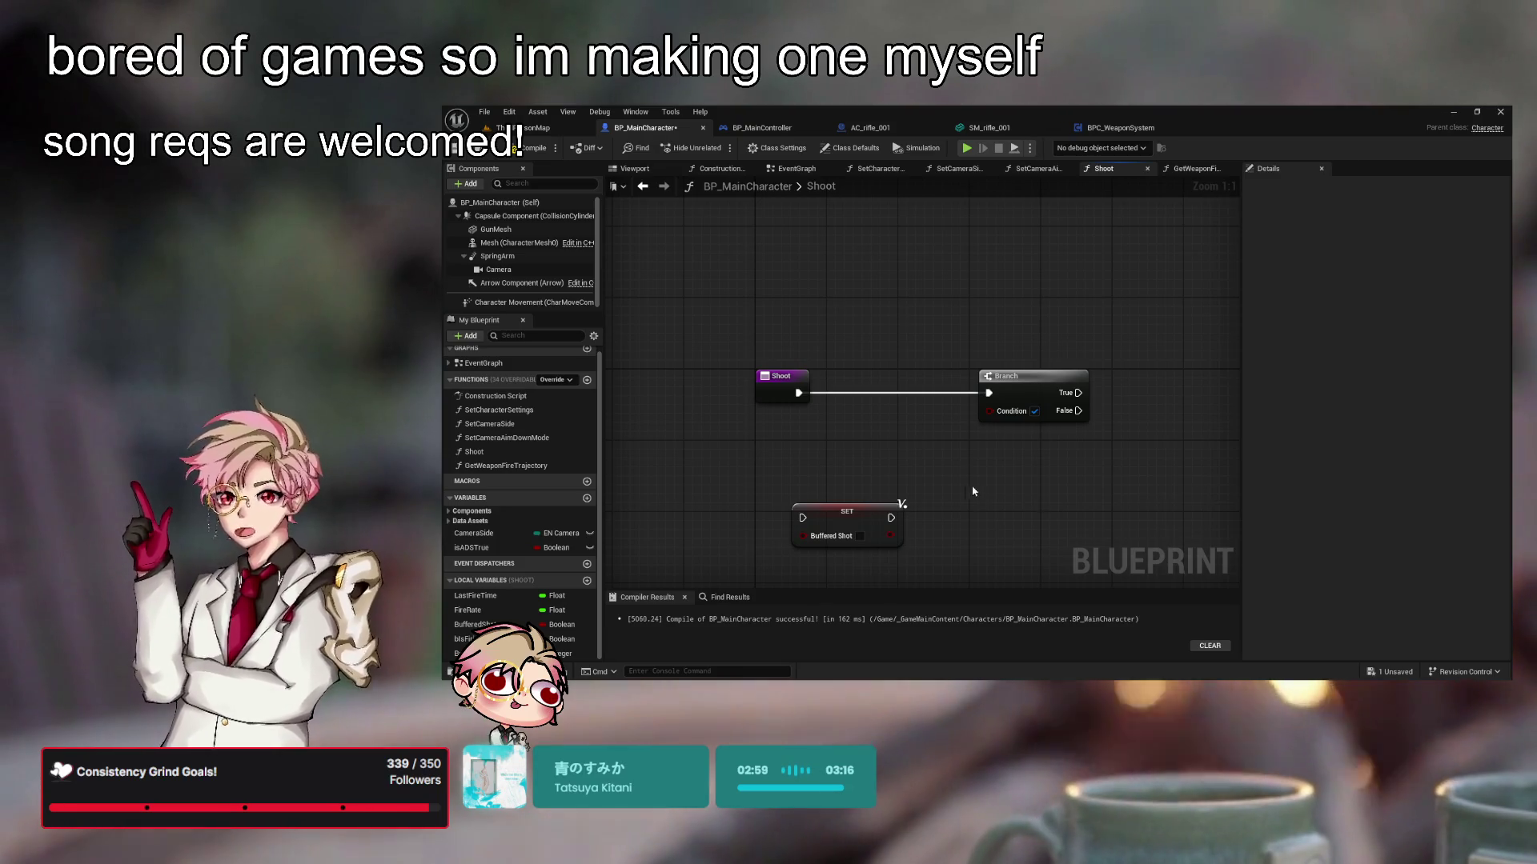
pyautogui.moveTo(974, 492); pyautogui.dragTo(1038, 472)
pyautogui.moveTo(933, 500); pyautogui.dragTo(983, 495)
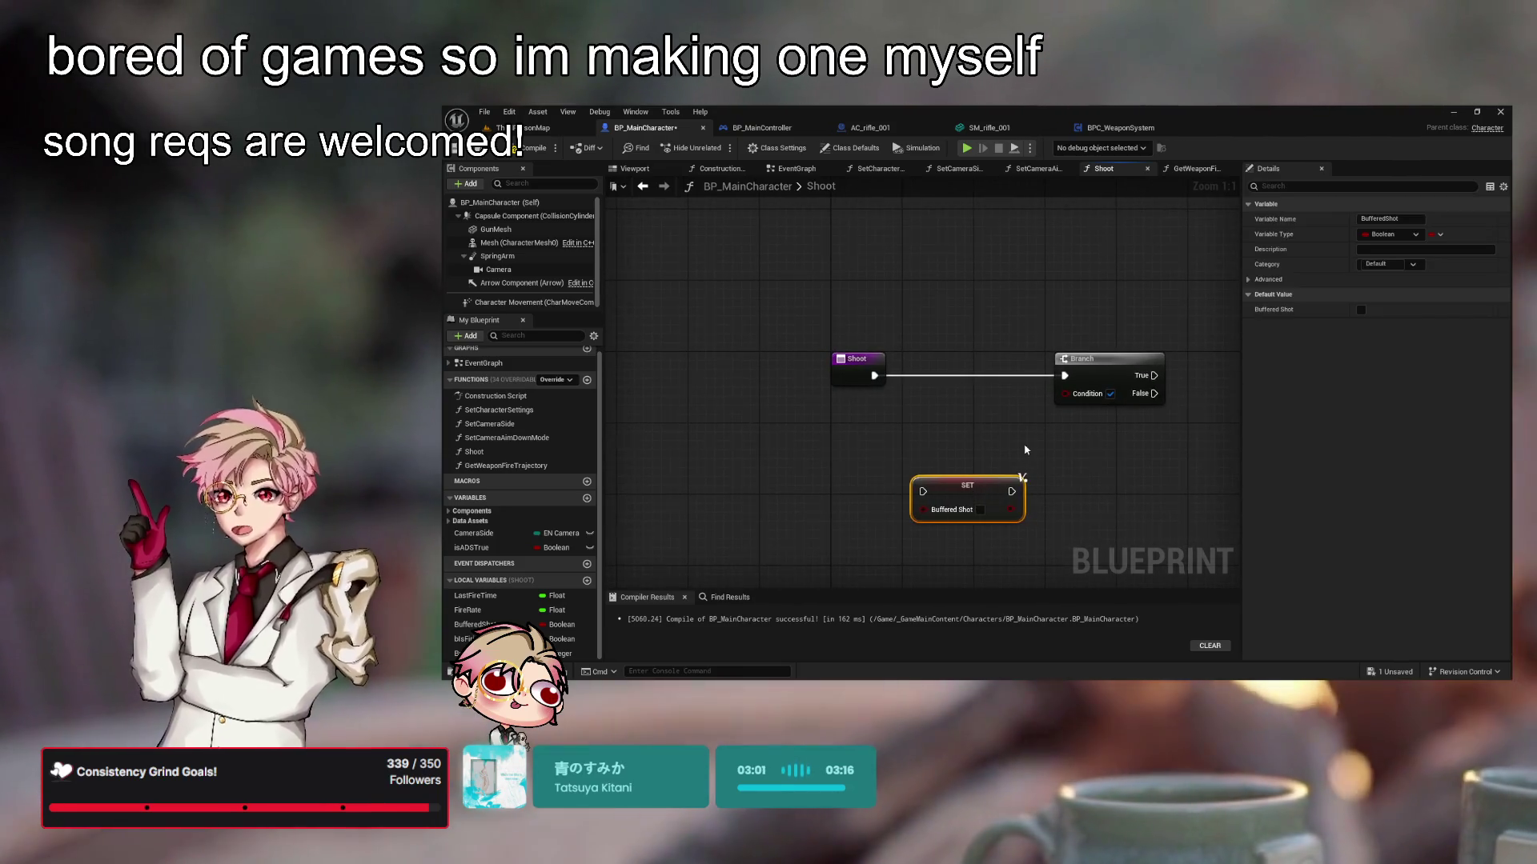
pyautogui.moveTo(1089, 480); pyautogui.dragTo(1008, 457)
pyautogui.moveTo(1018, 343); pyautogui.dragTo(1080, 343)
pyautogui.moveTo(880, 460)
pyautogui.mouseDown()
pyautogui.moveTo(940, 425)
pyautogui.moveTo(910, 425)
pyautogui.mouseUp()
pyautogui.click(1081, 458)
pyautogui.moveTo(1081, 458)
pyautogui.mouseDown()
pyautogui.moveTo(1170, 448)
pyautogui.moveTo(1097, 467)
pyautogui.moveTo(971, 440)
pyautogui.moveTo(1064, 473)
pyautogui.moveTo(1131, 453)
pyautogui.moveTo(933, 456)
pyautogui.mouseUp()
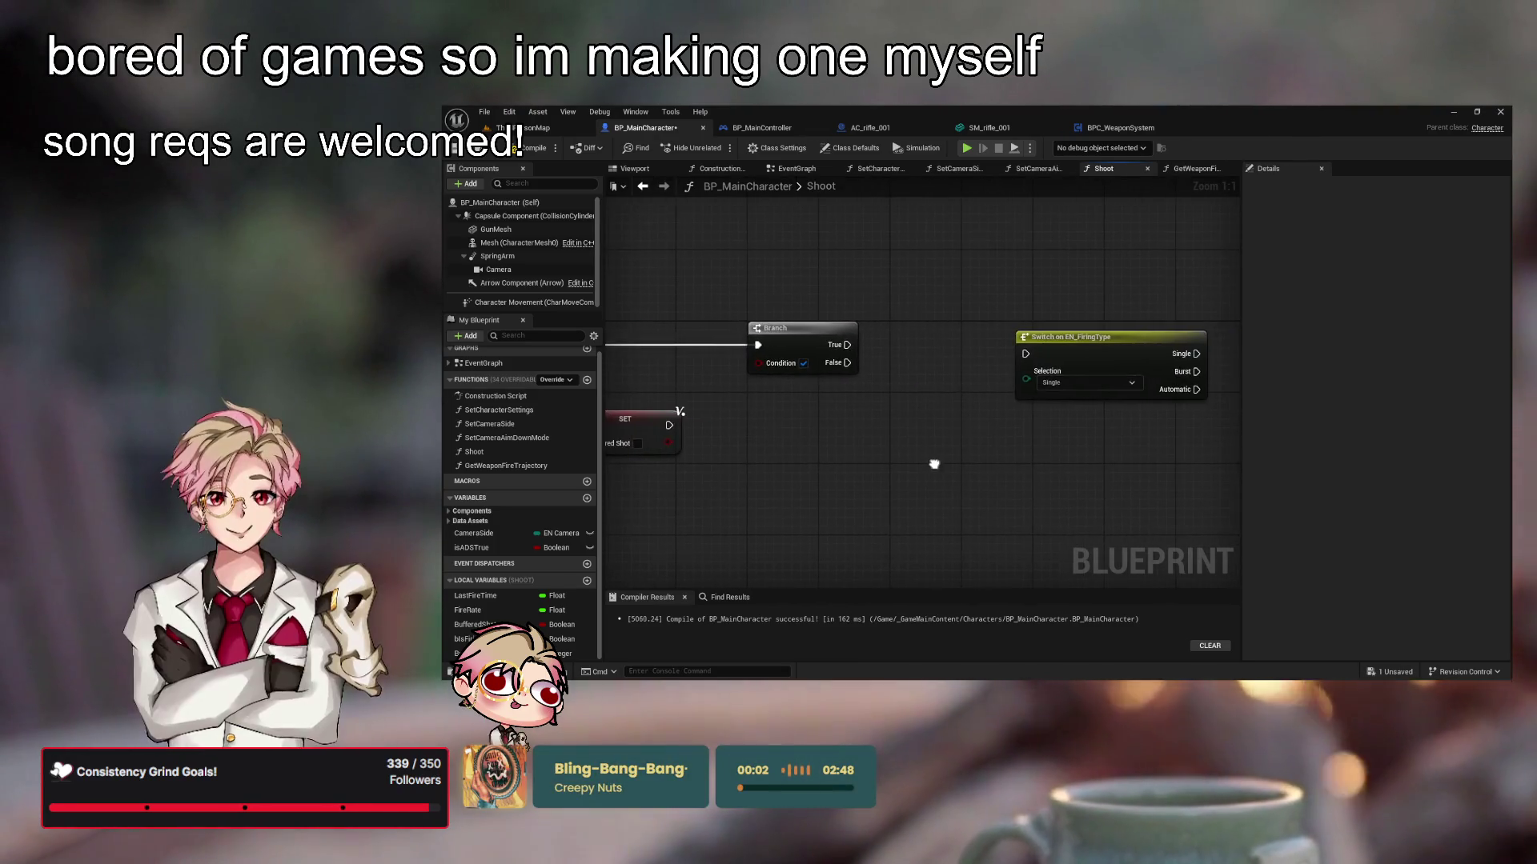
pyautogui.moveTo(1079, 480)
pyautogui.mouseDown()
pyautogui.moveTo(1033, 470)
pyautogui.moveTo(1046, 487)
pyautogui.moveTo(931, 428)
pyautogui.mouseUp()
pyautogui.scroll(-1, 1046, 487)
pyautogui.press('Delete')
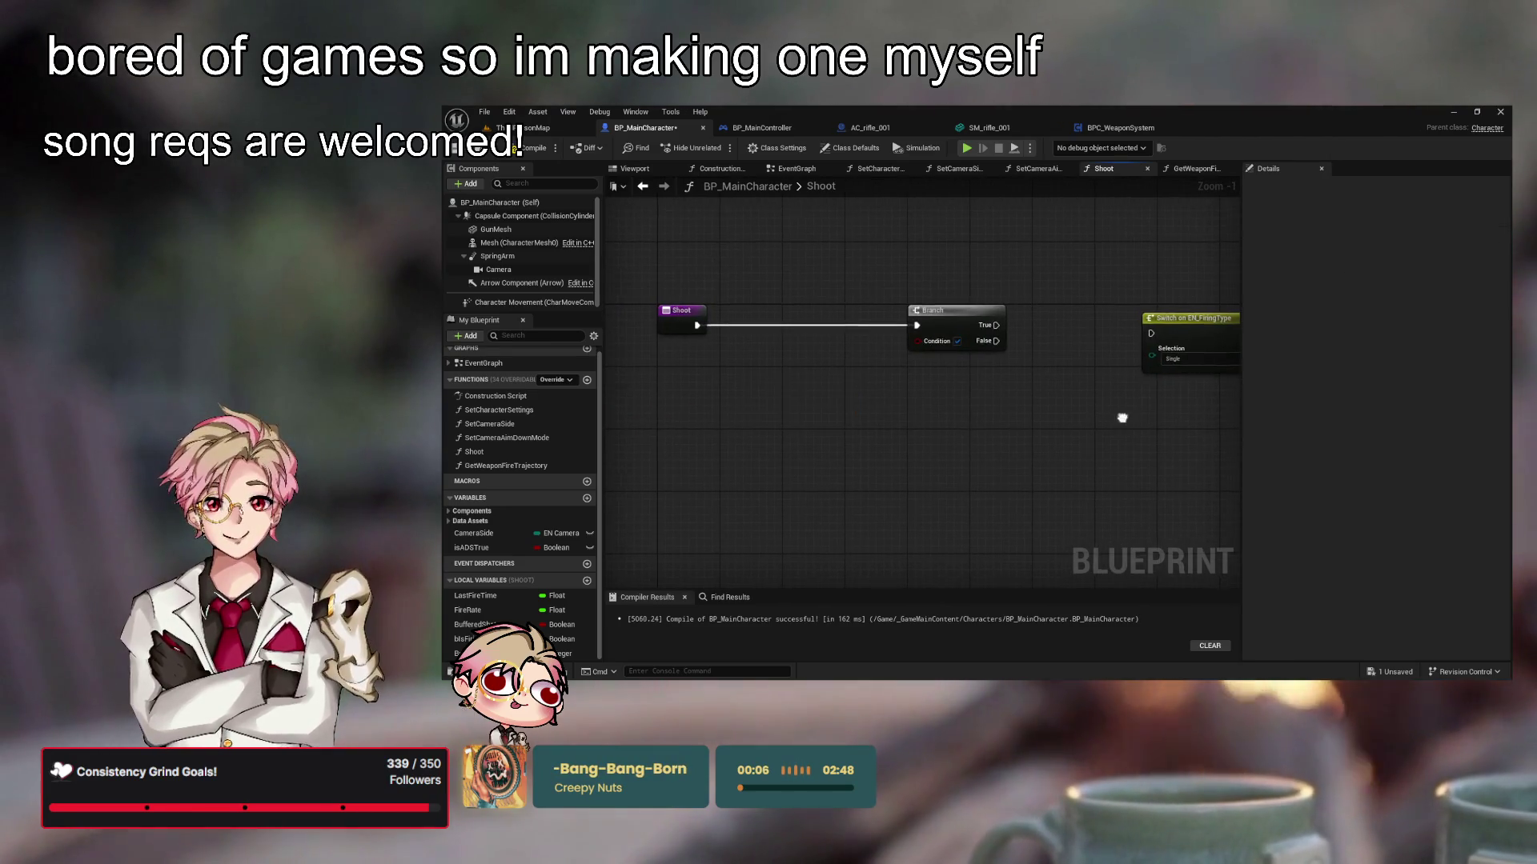
# Delete the Branch node, wire Shoot straight into the Switch, and shift Get Weapon Fire Trajectory right
pyautogui.moveTo(1121, 418); pyautogui.dragTo(1061, 428)
pyautogui.moveTo(1142, 364)
pyautogui.mouseDown()
pyautogui.moveTo(1067, 364)
pyautogui.moveTo(1033, 320)
pyautogui.moveTo(958, 320)
pyautogui.mouseUp()
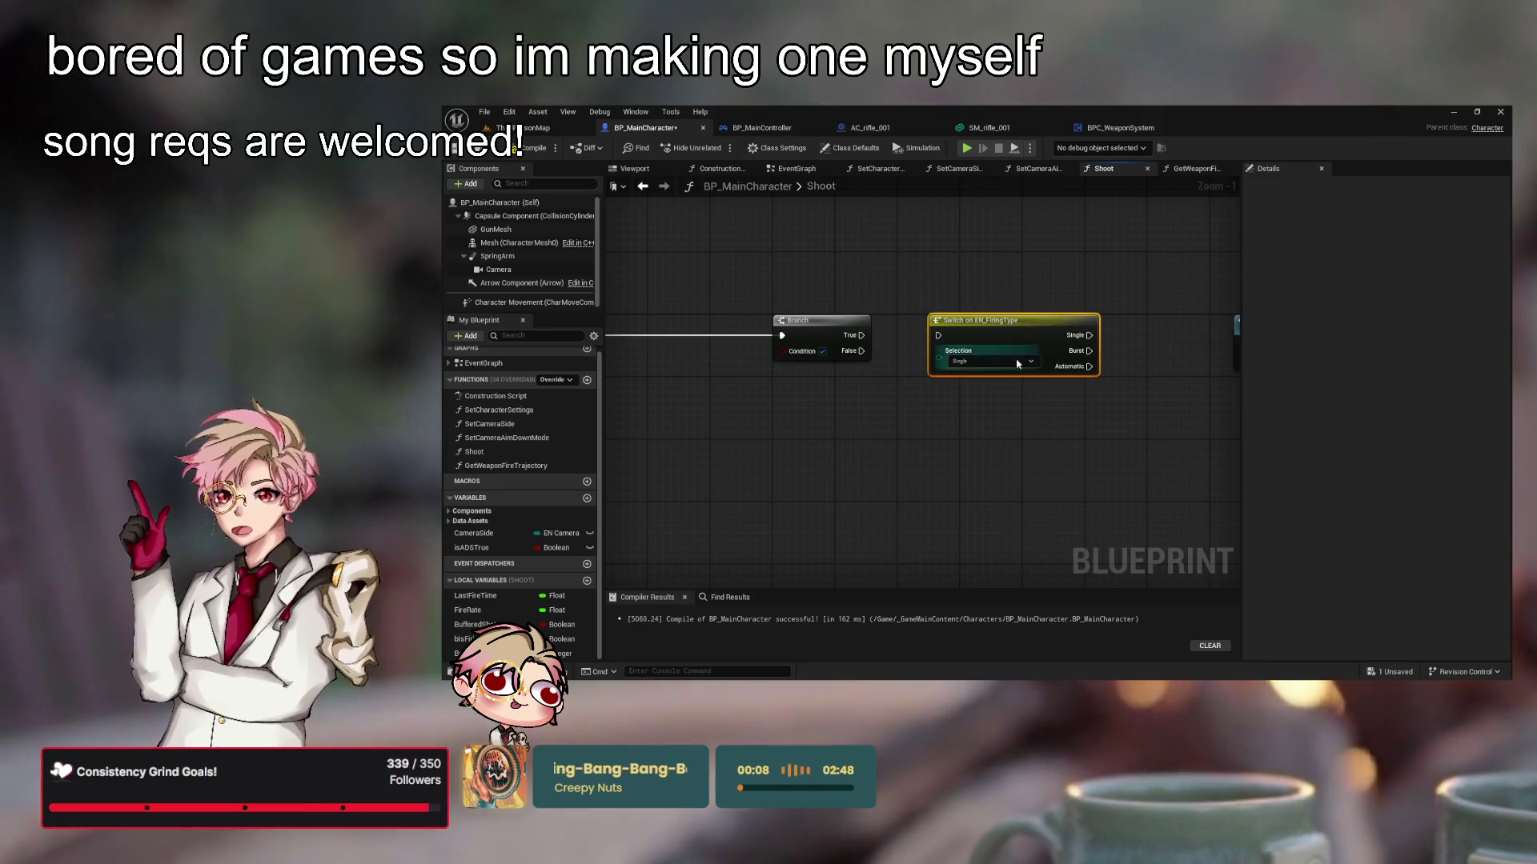
pyautogui.moveTo(874, 373); pyautogui.dragTo(1026, 412)
pyautogui.click(977, 358)
pyautogui.press('Delete')
pyautogui.moveTo(718, 373); pyautogui.dragTo(1094, 373)
pyautogui.moveTo(1177, 438)
pyautogui.mouseDown()
pyautogui.moveTo(869, 416)
pyautogui.moveTo(957, 387)
pyautogui.moveTo(1169, 376)
pyautogui.moveTo(795, 344)
pyautogui.moveTo(1080, 330)
pyautogui.moveTo(767, 326)
pyautogui.mouseUp()
pyautogui.moveTo(1051, 313); pyautogui.dragTo(1162, 313)
pyautogui.moveTo(1041, 419); pyautogui.dragTo(1094, 429)
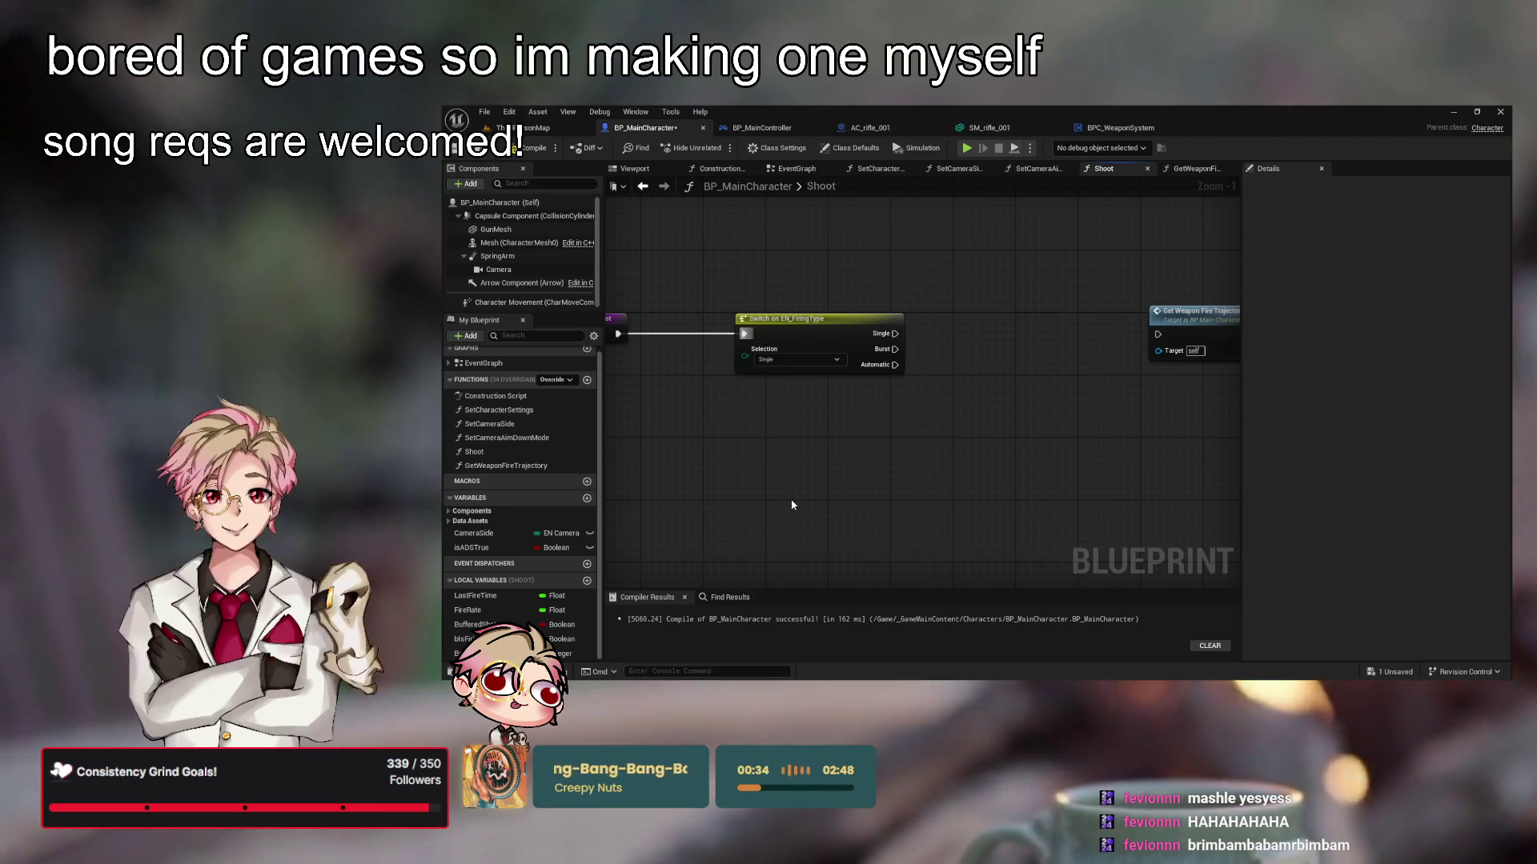
# Shift Get Weapon Fire Trajectory right and drag bIsFiring in as a SET node under the Switch
pyautogui.moveTo(900, 457)
pyautogui.mouseDown()
pyautogui.moveTo(940, 470)
pyautogui.moveTo(1001, 449)
pyautogui.moveTo(974, 487)
pyautogui.moveTo(1004, 489)
pyautogui.mouseUp()
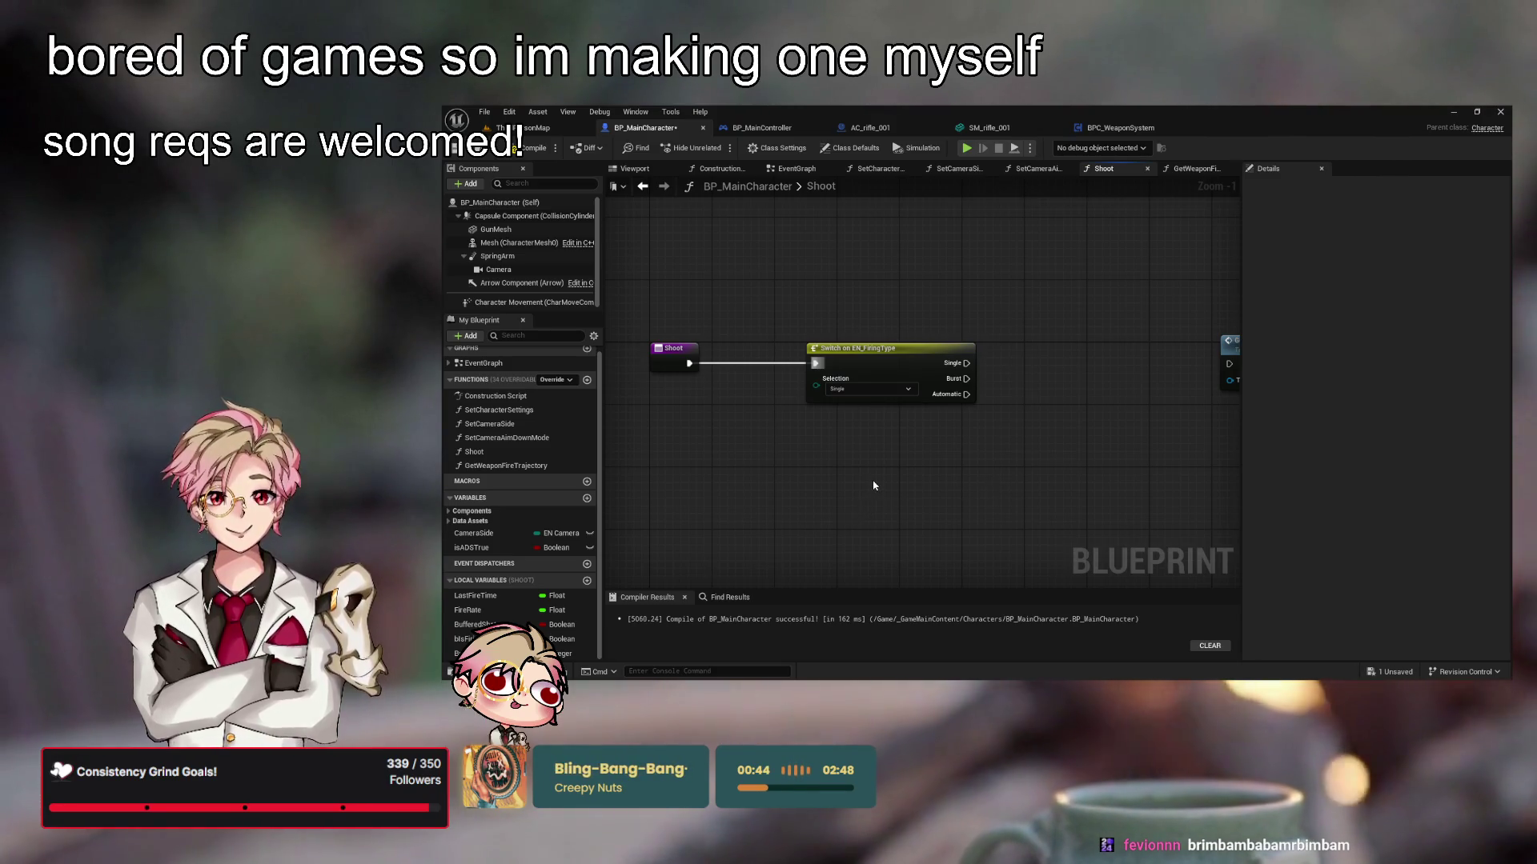
pyautogui.moveTo(820, 510); pyautogui.dragTo(734, 516)
pyautogui.moveTo(872, 503)
pyautogui.mouseDown()
pyautogui.moveTo(995, 504)
pyautogui.moveTo(852, 486)
pyautogui.moveTo(930, 464)
pyautogui.moveTo(949, 515)
pyautogui.moveTo(946, 469)
pyautogui.moveTo(920, 508)
pyautogui.moveTo(954, 514)
pyautogui.mouseUp()
pyautogui.scroll(-1, 953, 515)
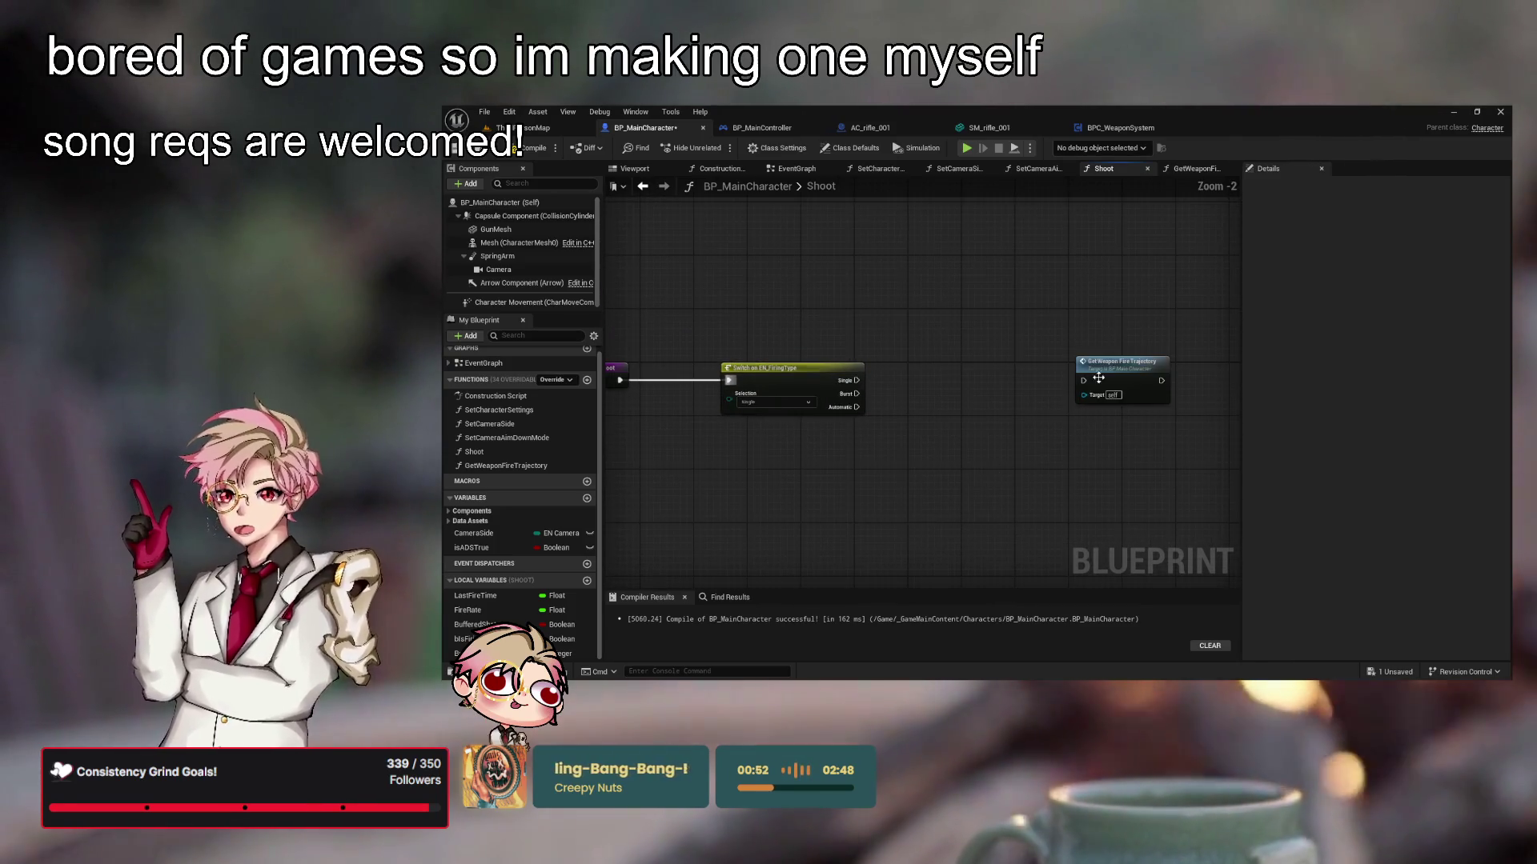
pyautogui.moveTo(1098, 378); pyautogui.dragTo(1145, 377)
pyautogui.moveTo(958, 387)
pyautogui.mouseDown()
pyautogui.moveTo(1019, 387)
pyautogui.moveTo(1015, 427)
pyautogui.mouseUp()
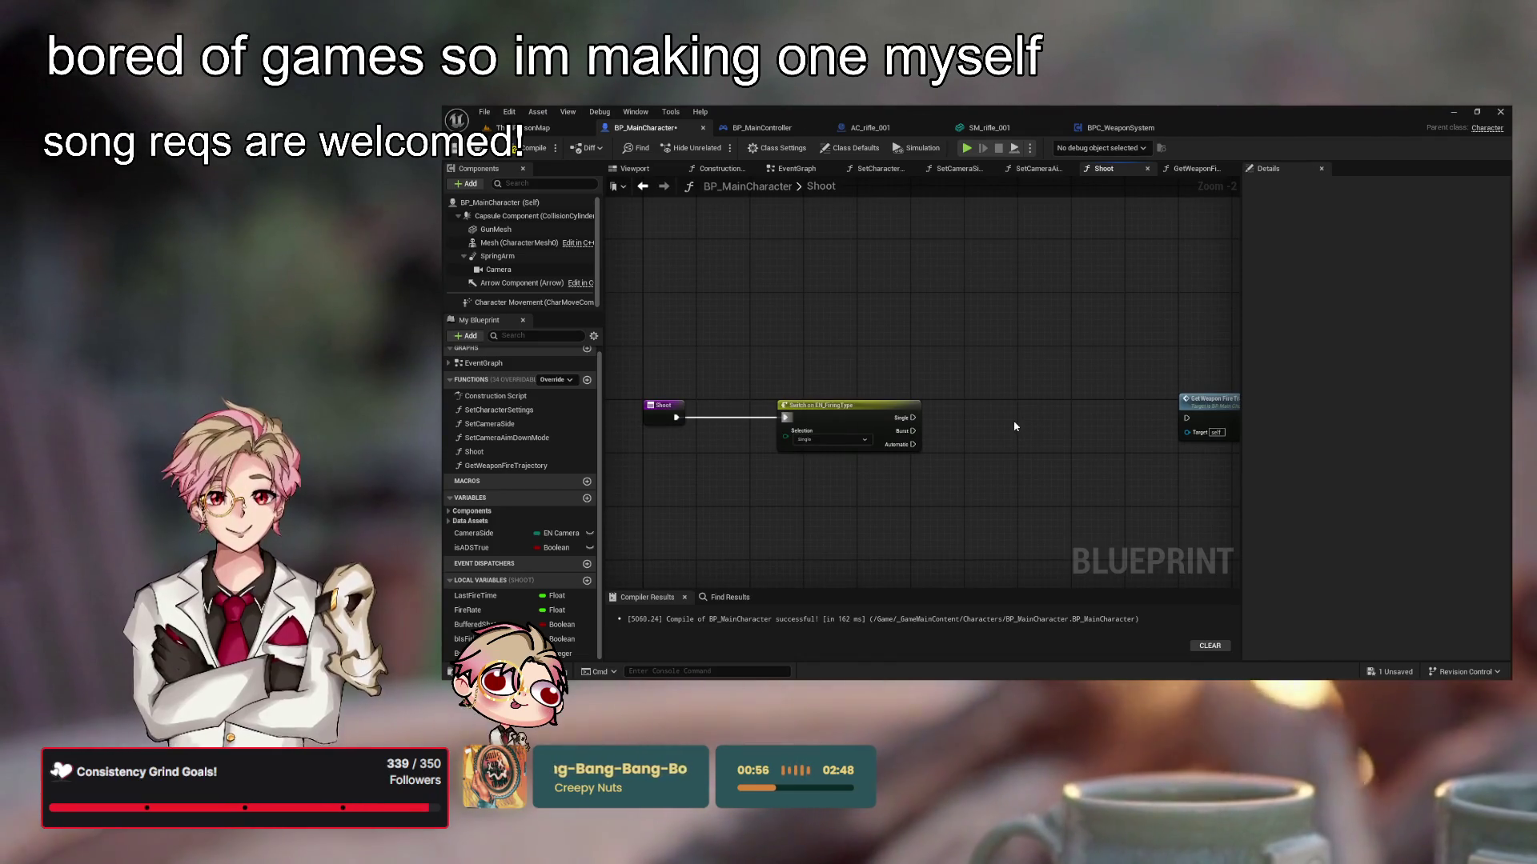
pyautogui.moveTo(946, 491); pyautogui.dragTo(957, 457)
pyautogui.moveTo(673, 574)
pyautogui.mouseDown()
pyautogui.moveTo(956, 477)
pyautogui.moveTo(918, 448)
pyautogui.mouseUp()
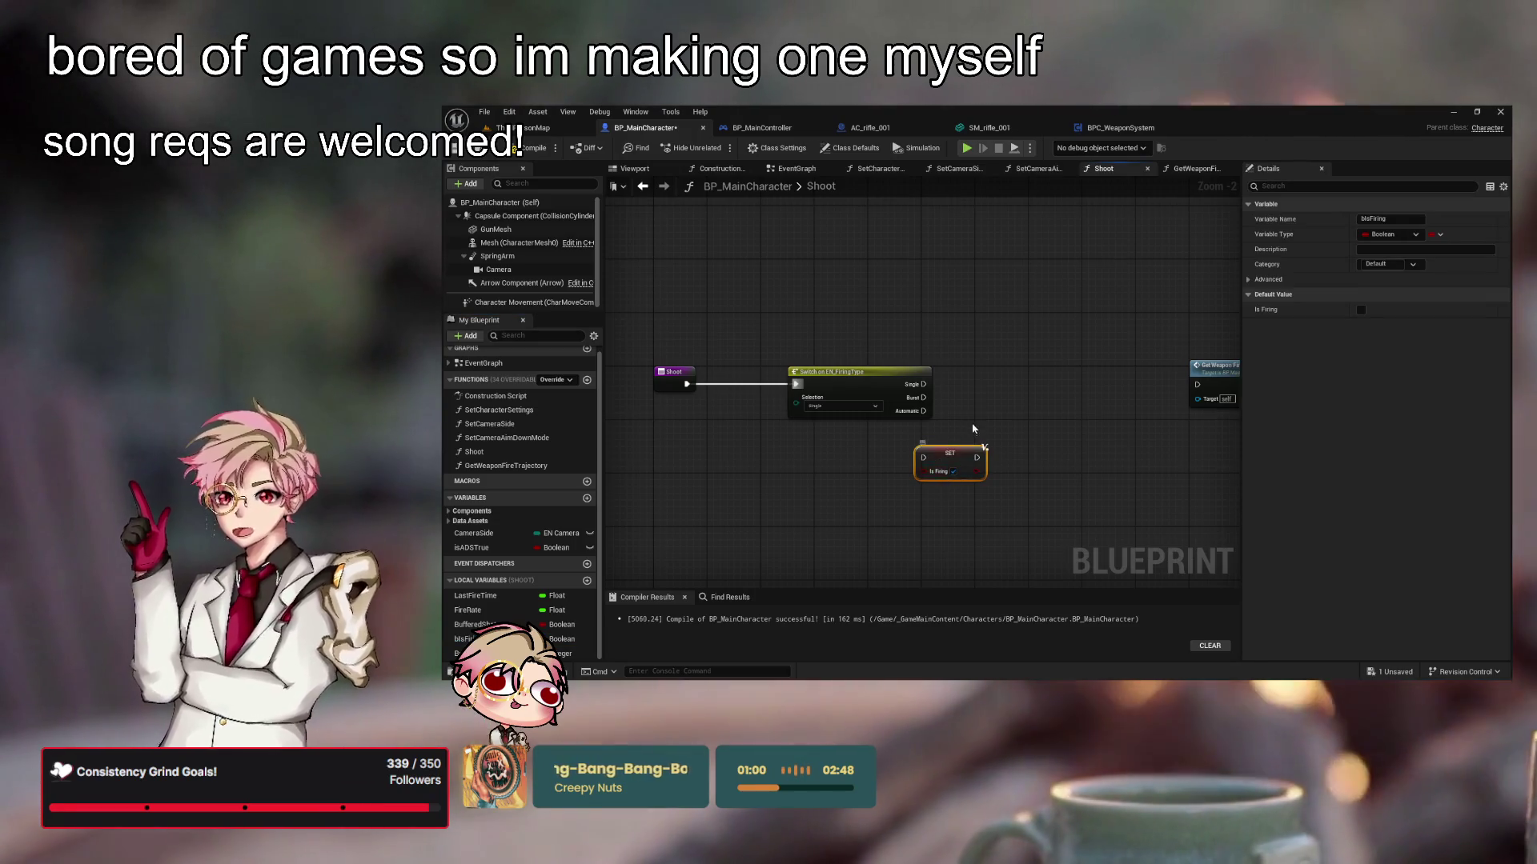
# Connect the Switch's Automatic output to the SET Is Firing exec pin
pyautogui.scroll(2, 974, 429)
pyautogui.moveTo(990, 414); pyautogui.dragTo(1004, 417)
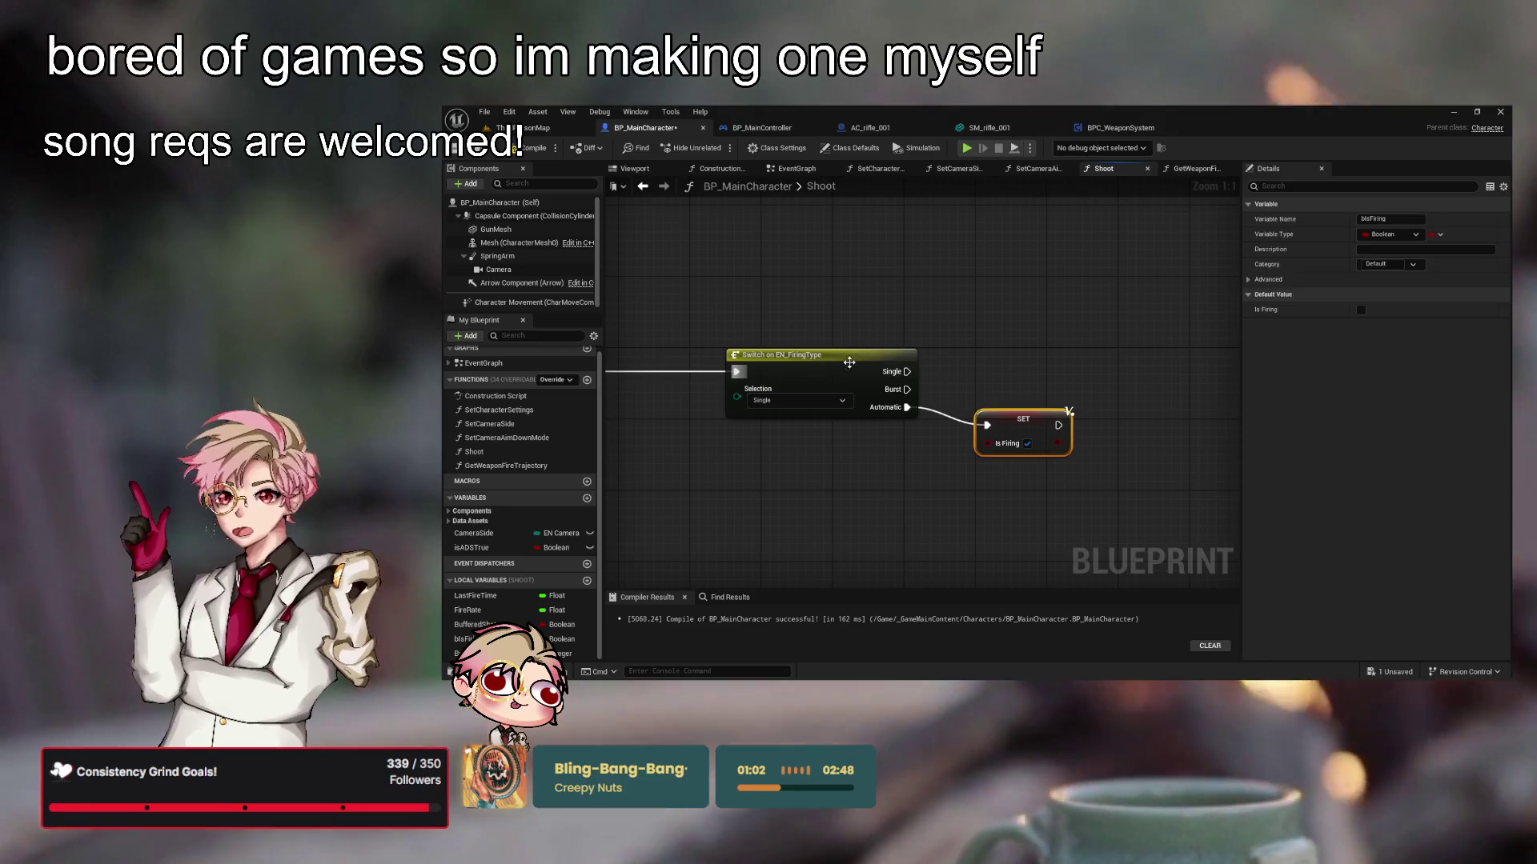
pyautogui.click(1005, 511)
pyautogui.moveTo(1025, 521); pyautogui.dragTo(1020, 527)
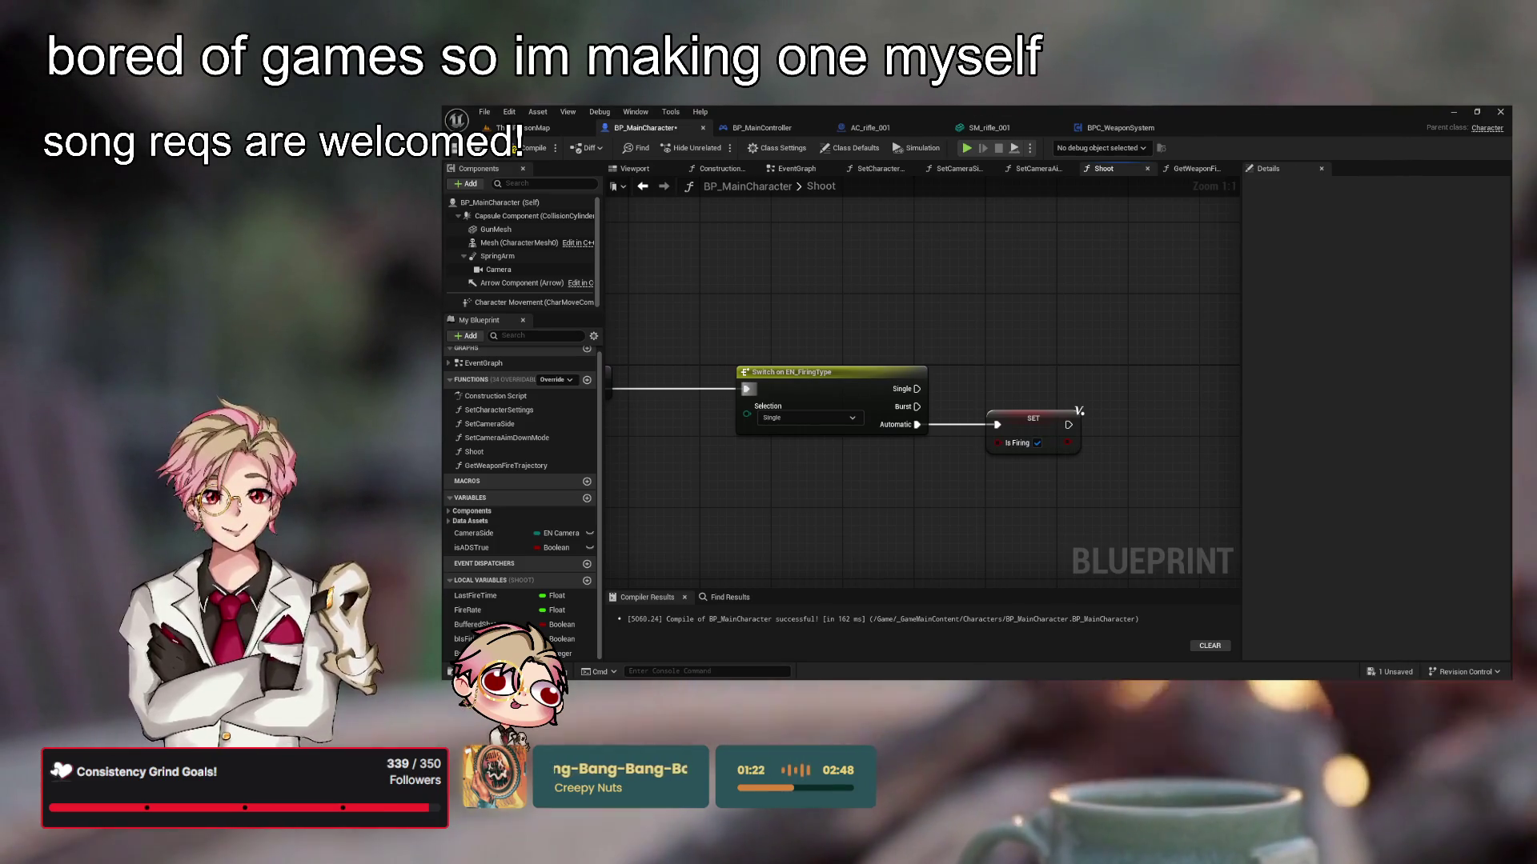
pyautogui.moveTo(966, 500)
pyautogui.mouseDown()
pyautogui.moveTo(1136, 473)
pyautogui.moveTo(1125, 460)
pyautogui.mouseUp()
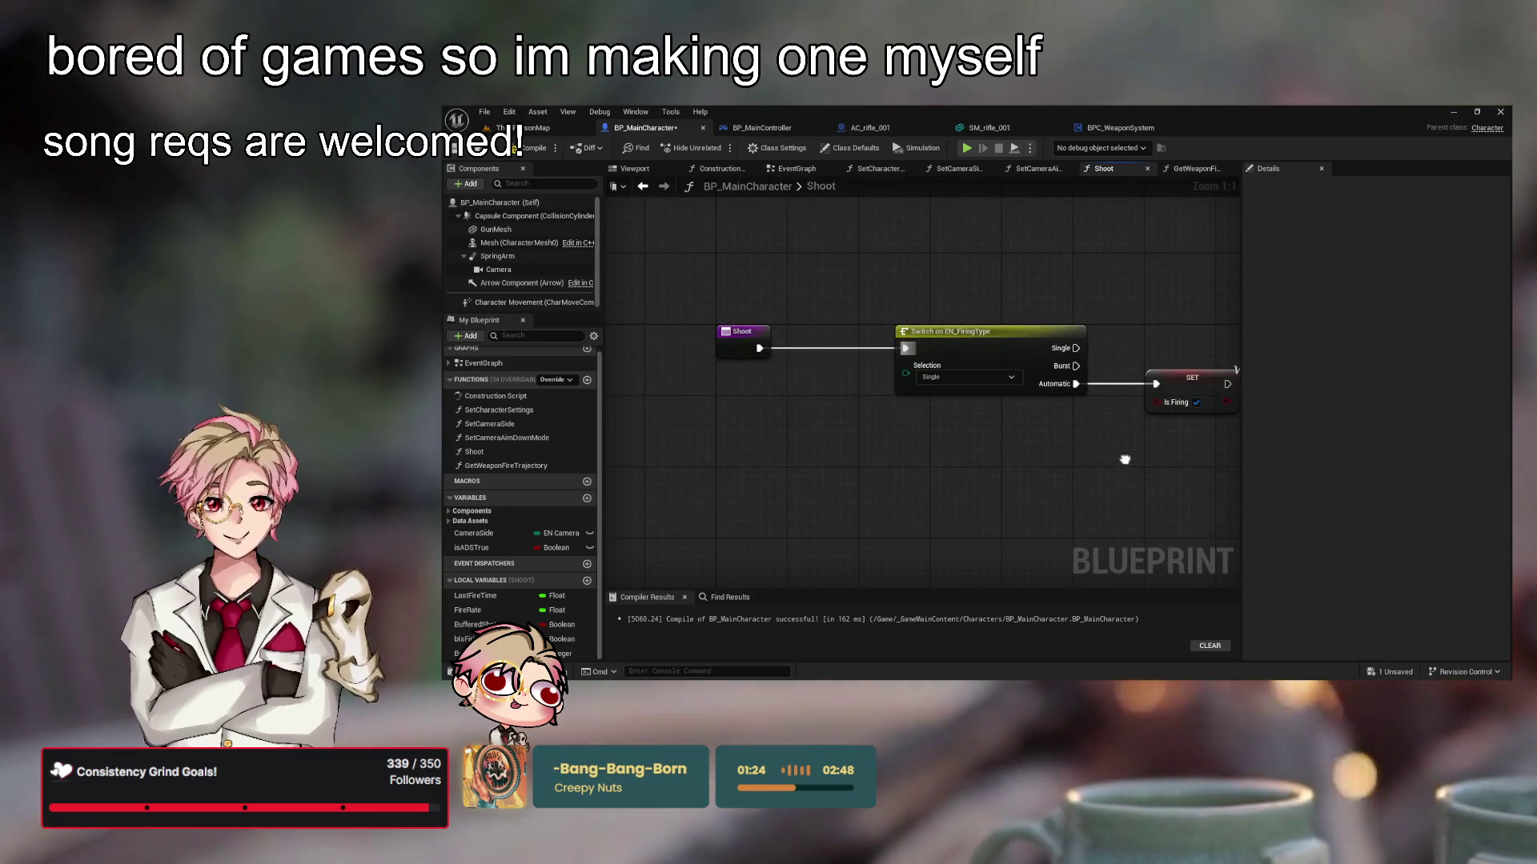
# Compile the blueprint with F7 and add a new function
pyautogui.press('F7')
pyautogui.moveTo(705, 432); pyautogui.dragTo(696, 437)
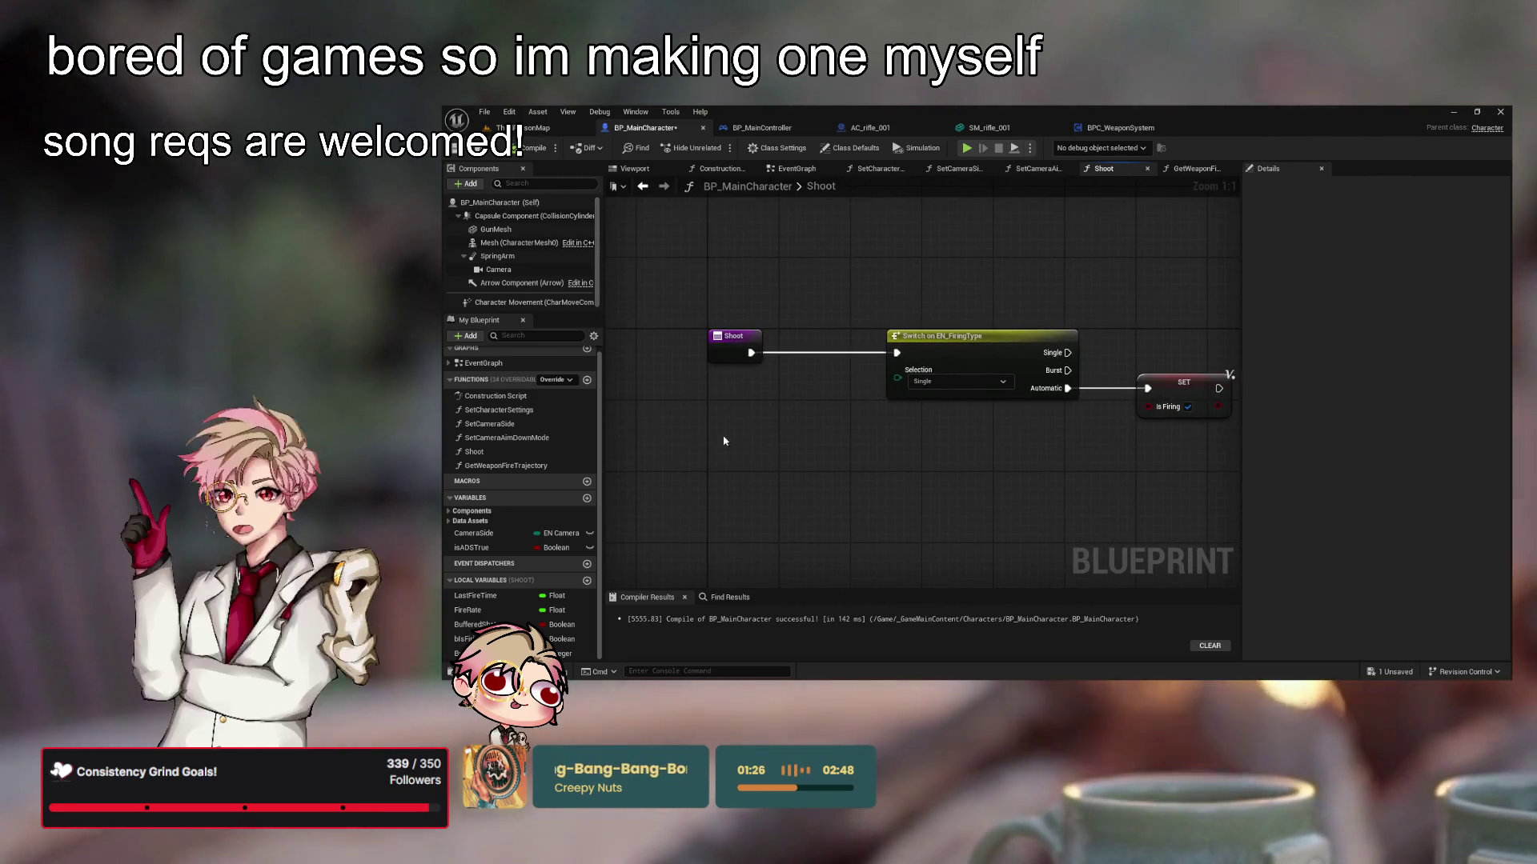
pyautogui.click(587, 380)
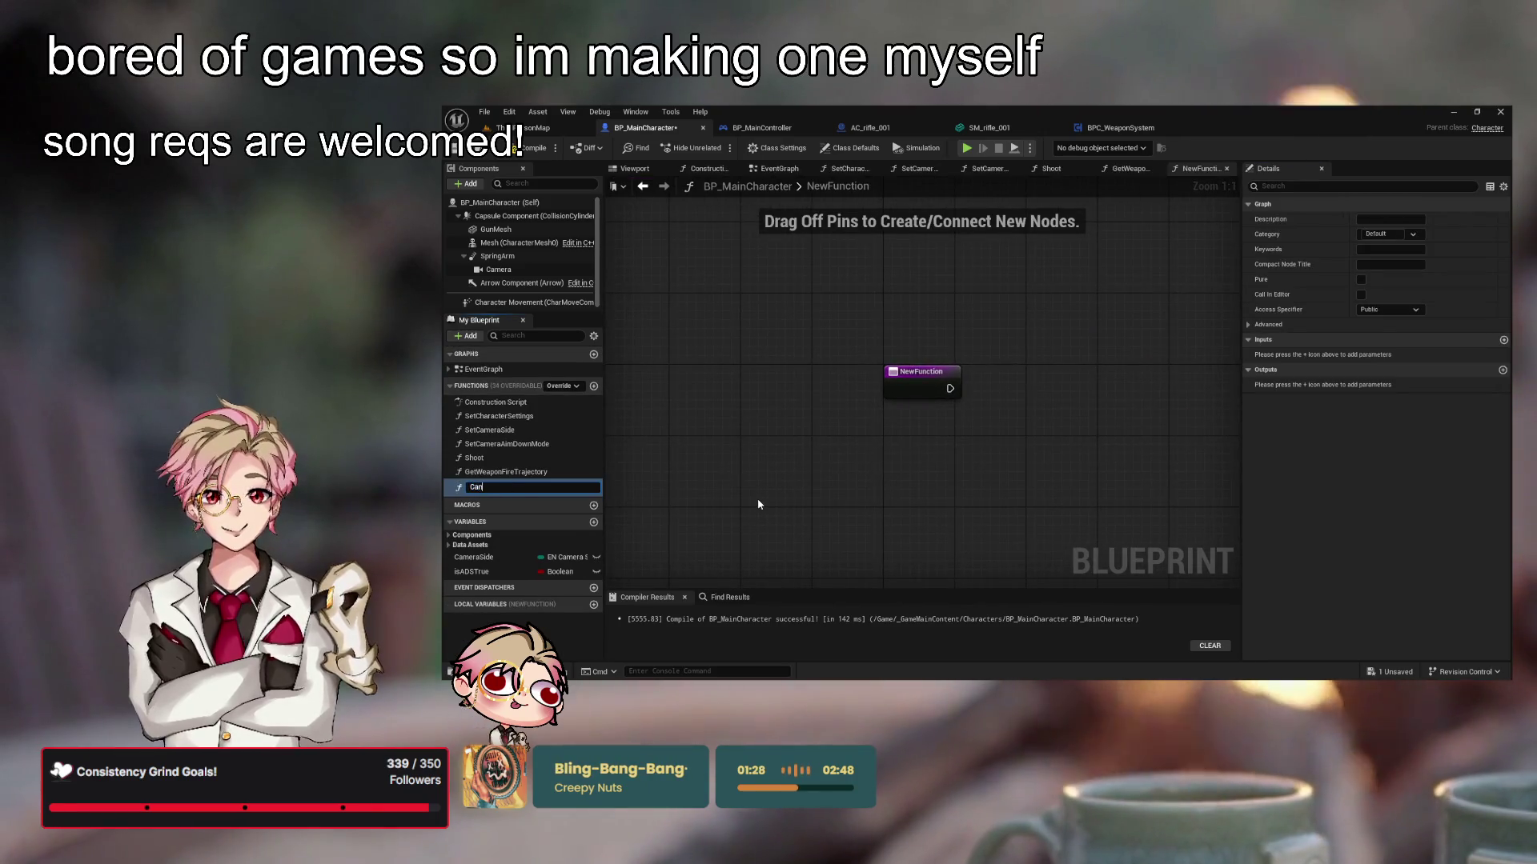
# Name the new function CanFire
pyautogui.write('Fire')
pyautogui.press('Return')
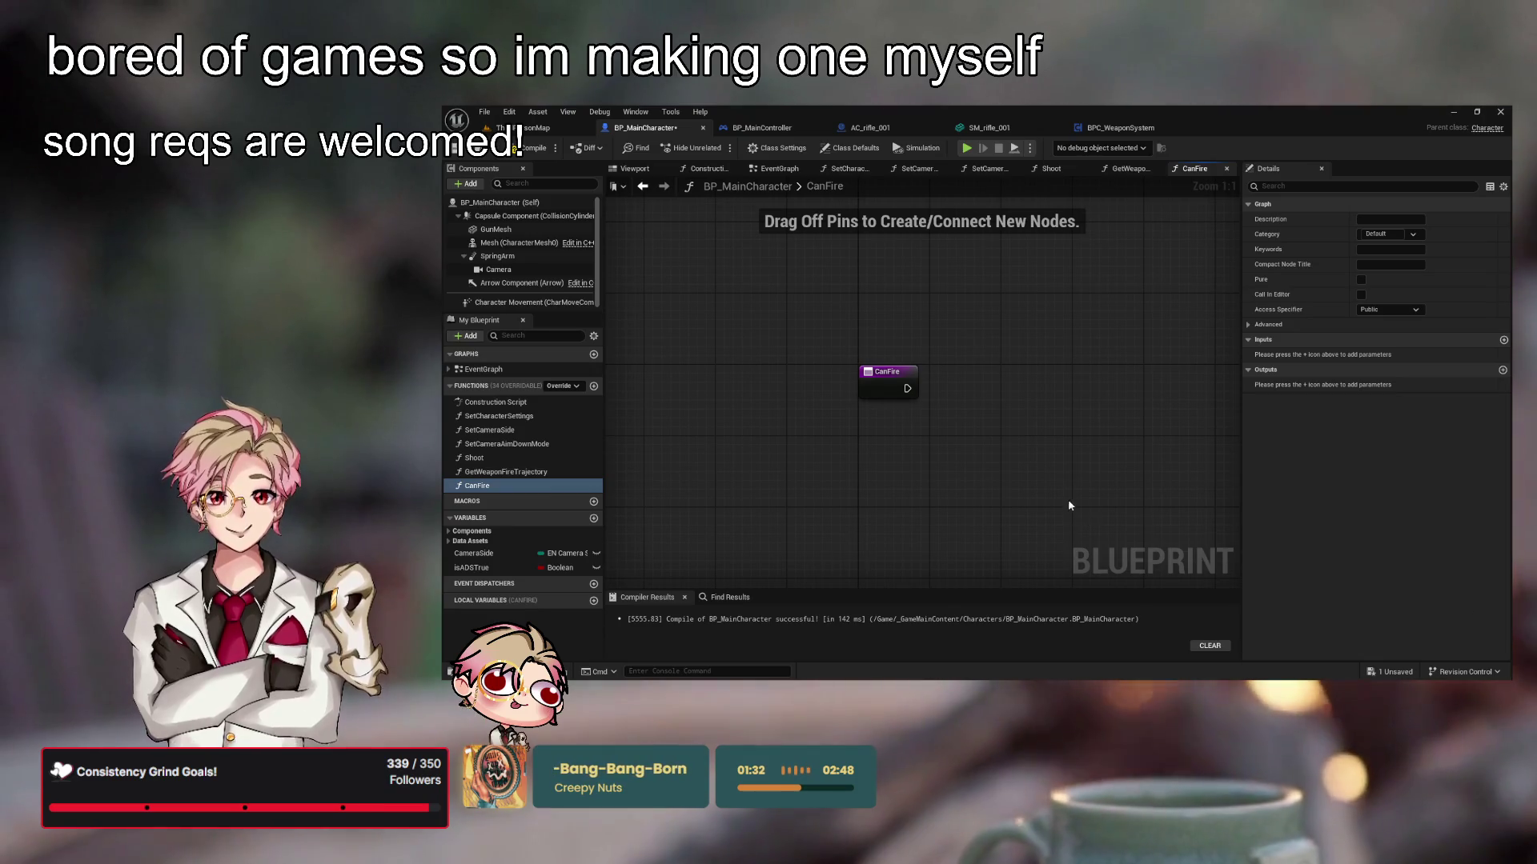
pyautogui.moveTo(1071, 492); pyautogui.dragTo(999, 483)
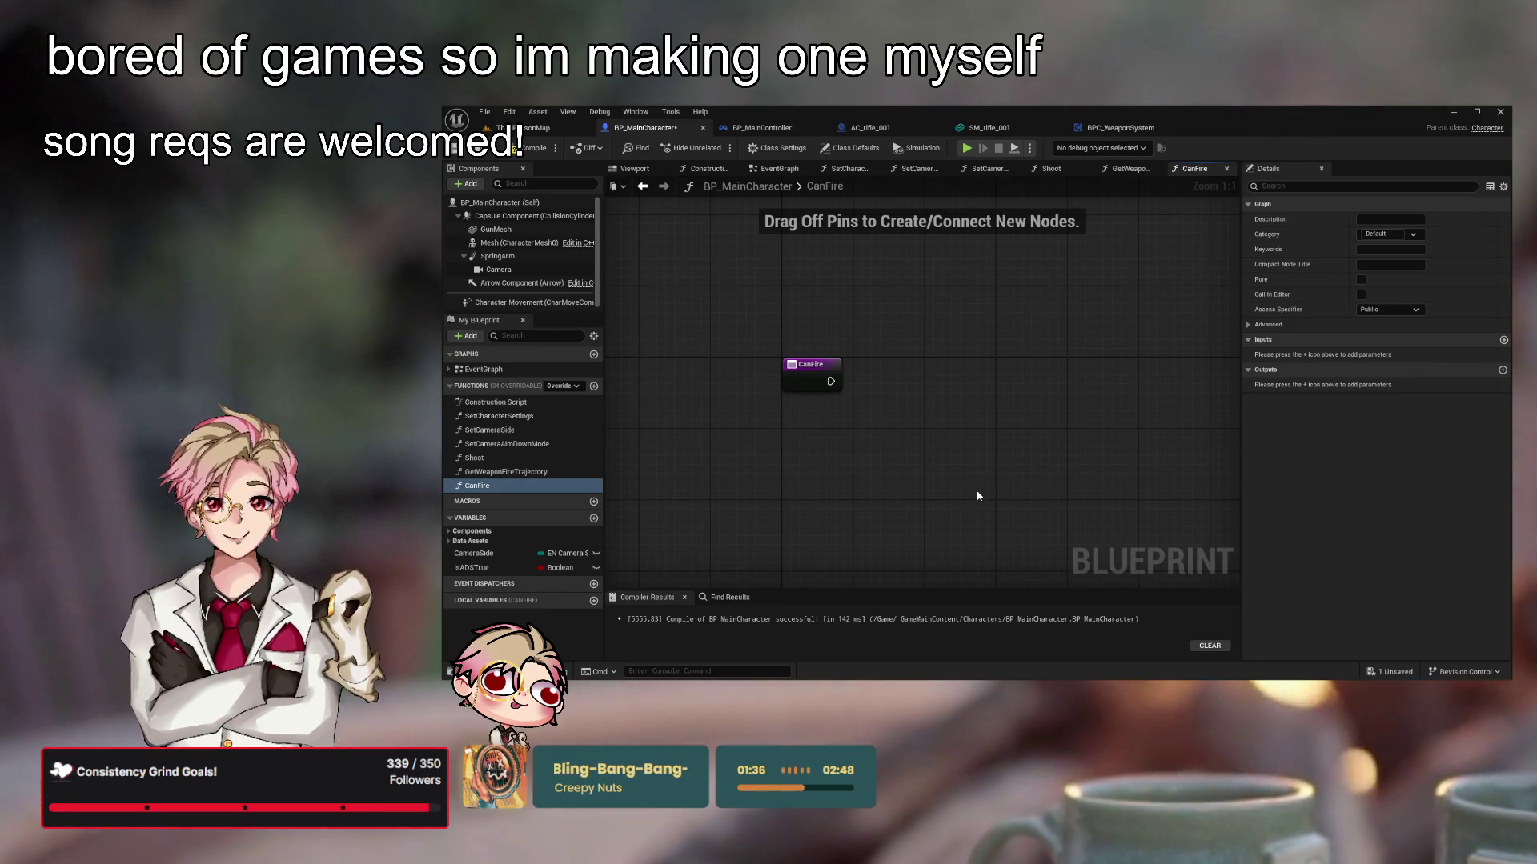
pyautogui.moveTo(936, 497); pyautogui.dragTo(759, 344)
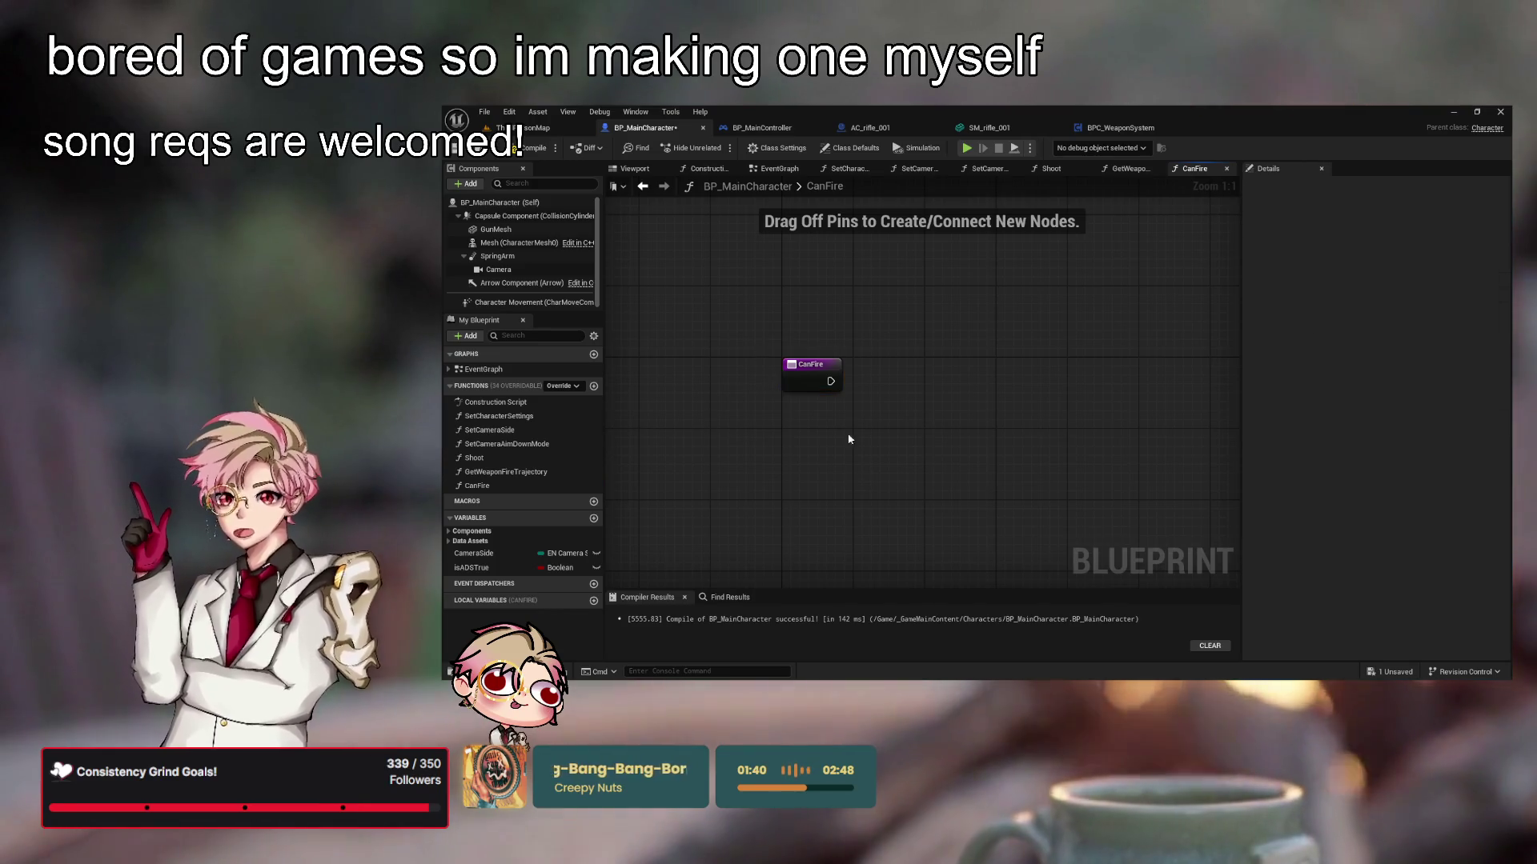
# Delete the CanFire function, then open Shoot and remove its SET Is Firing node
pyautogui.click(512, 485)
pyautogui.press('Delete')
pyautogui.click(557, 457)
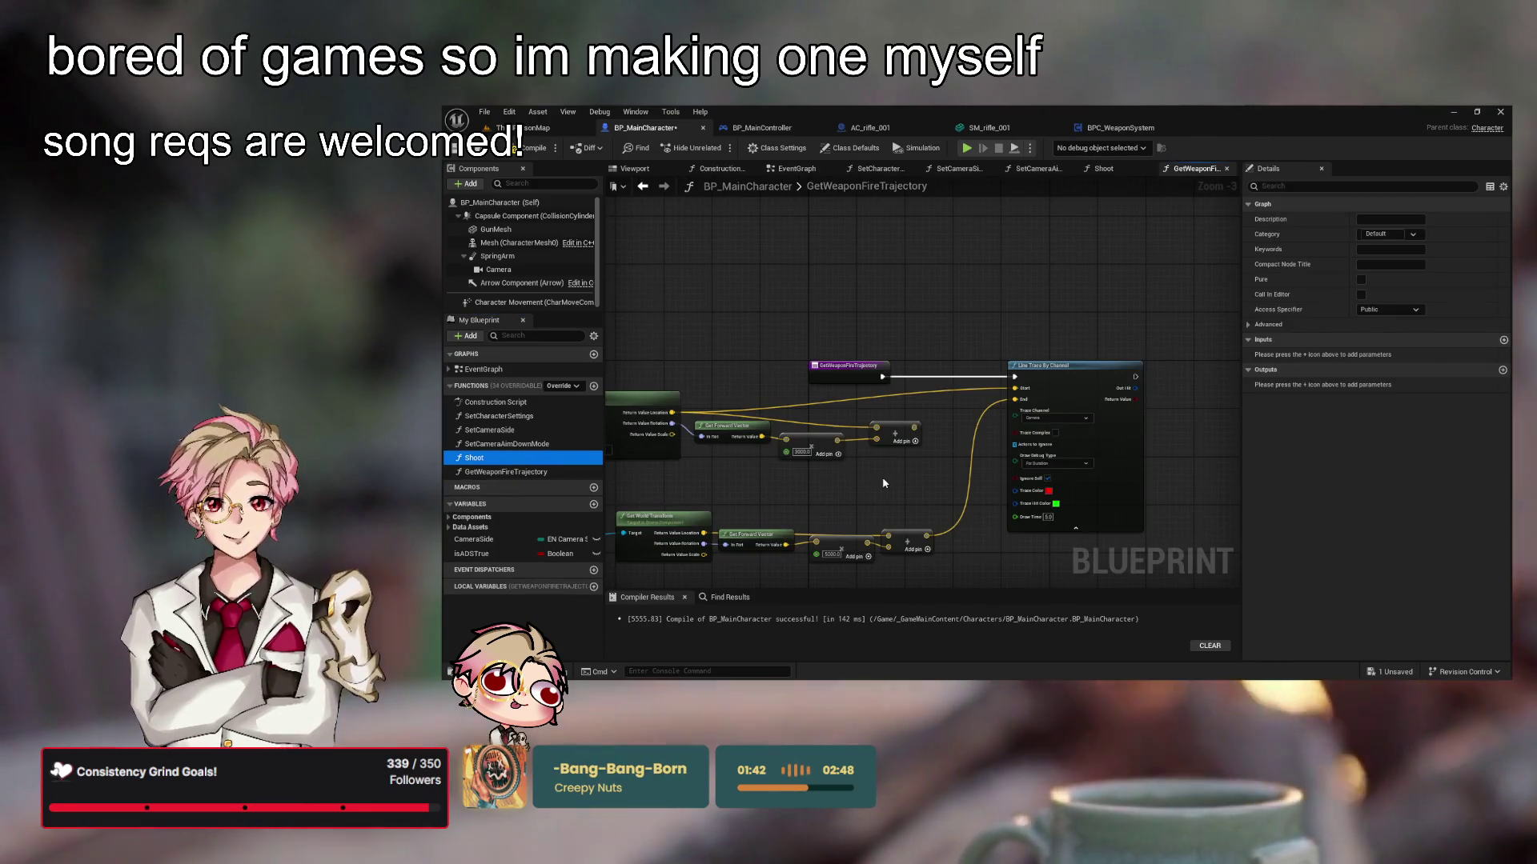
pyautogui.doubleClick(557, 457)
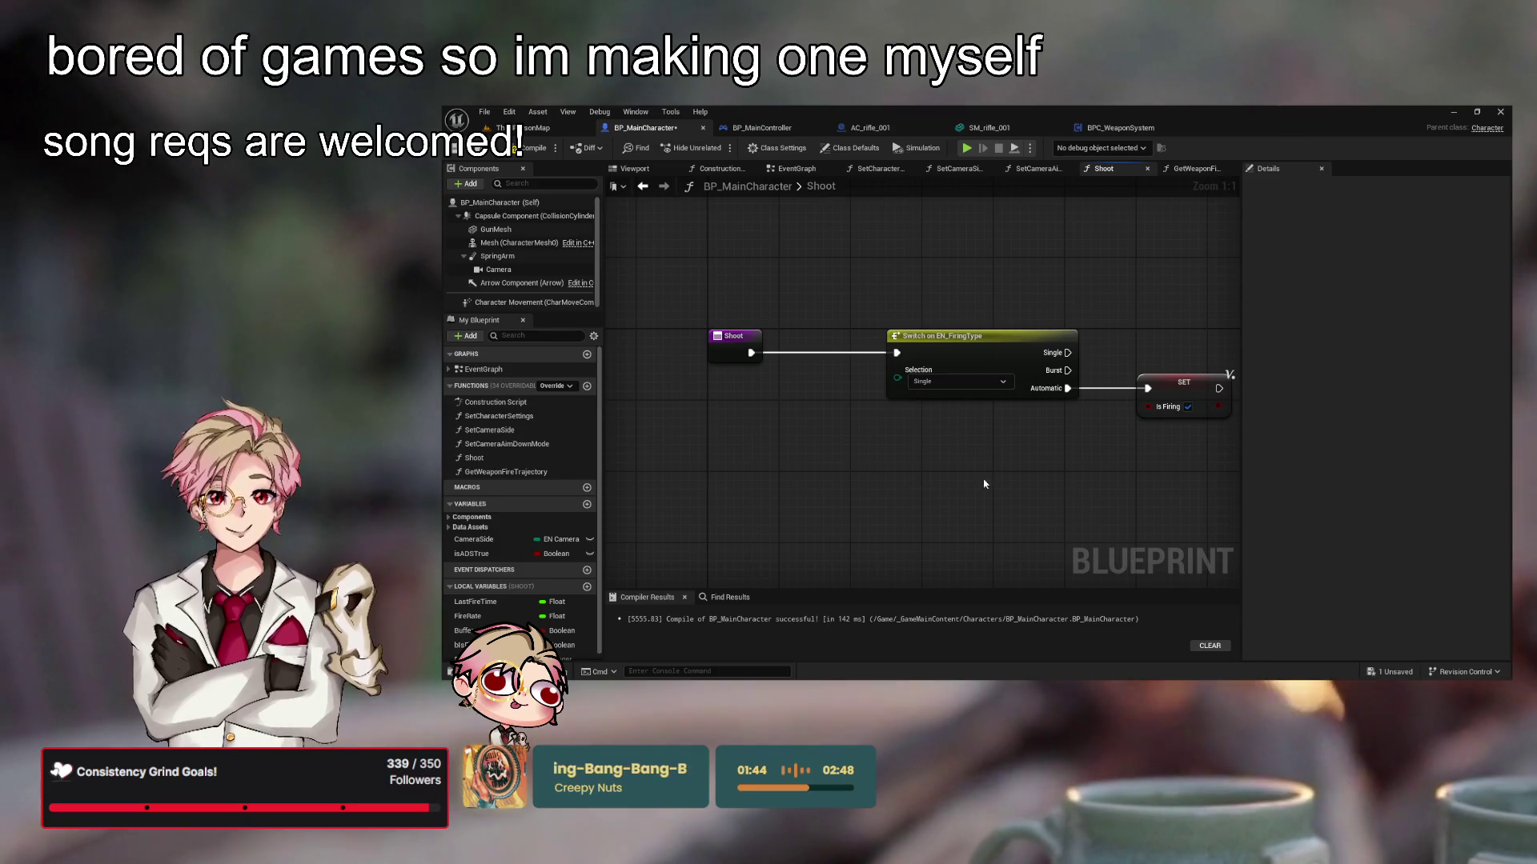
pyautogui.press('Delete')
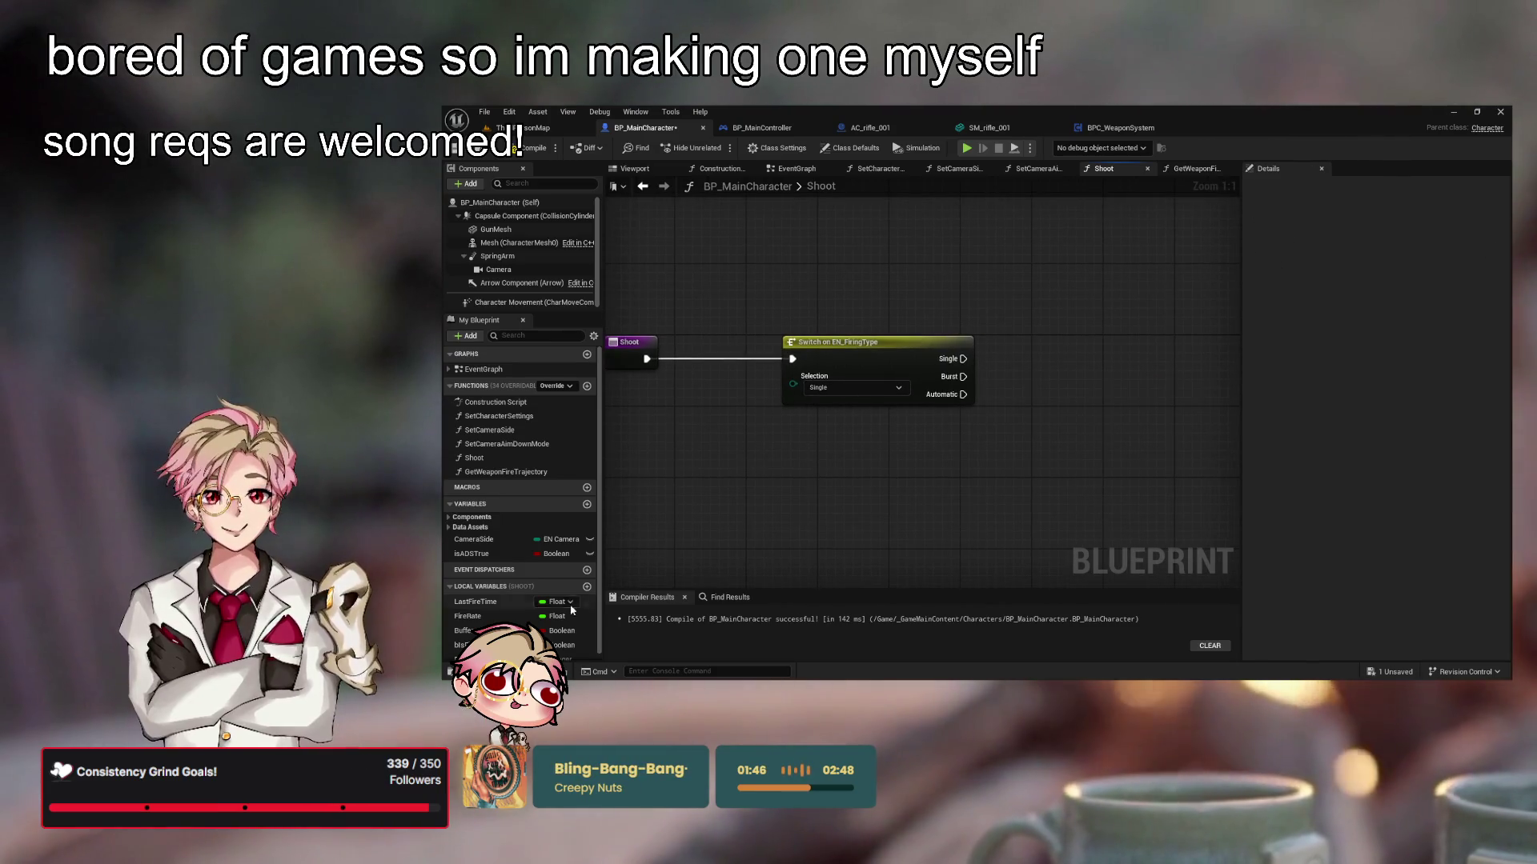
pyautogui.scroll(-1, 521, 624)
pyautogui.click(518, 603)
pyautogui.press('Delete')
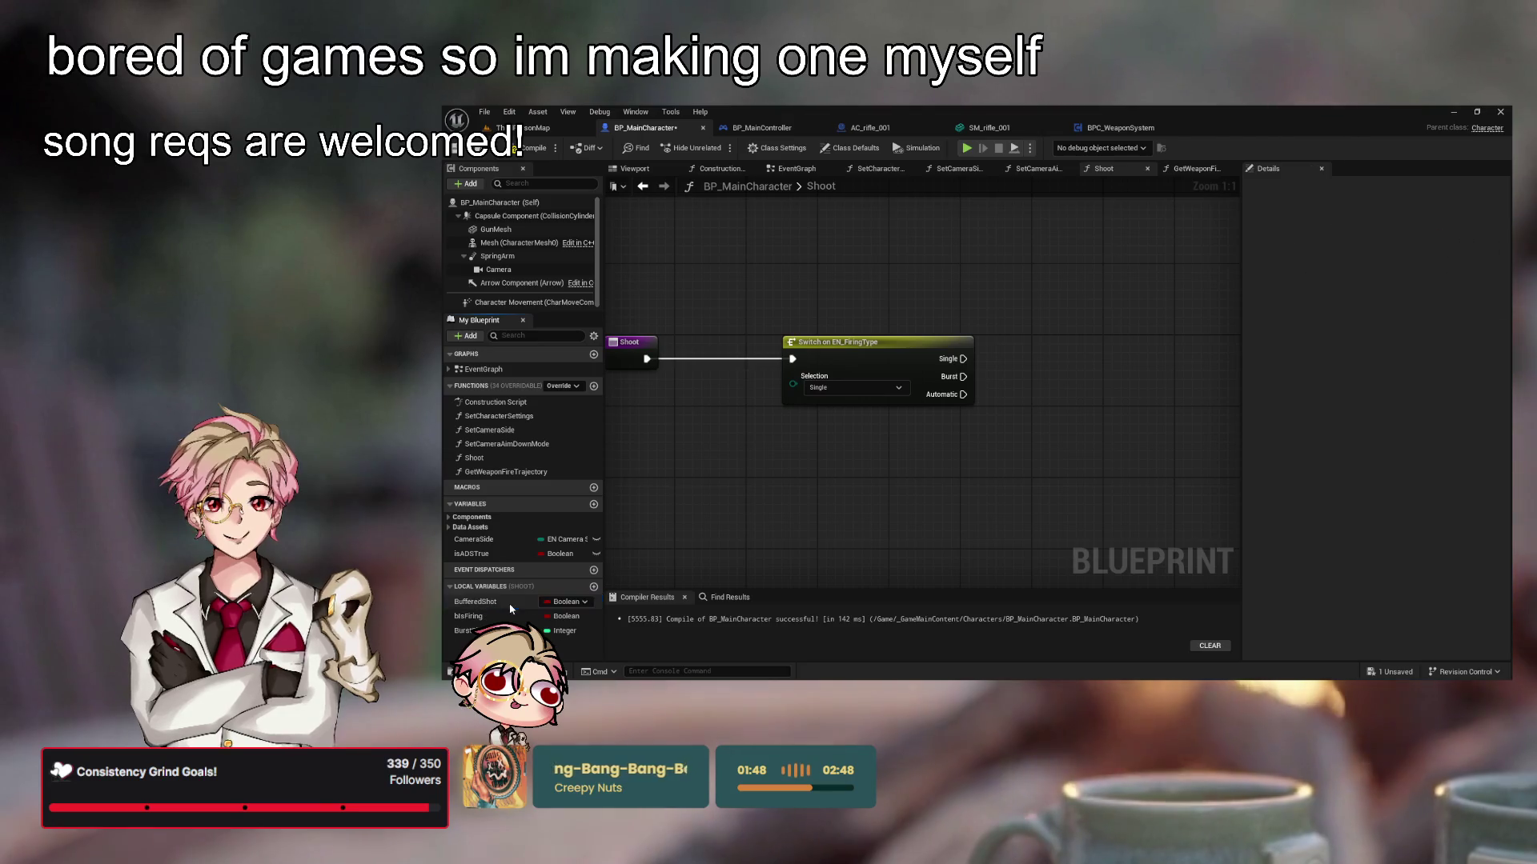
pyautogui.click(512, 587)
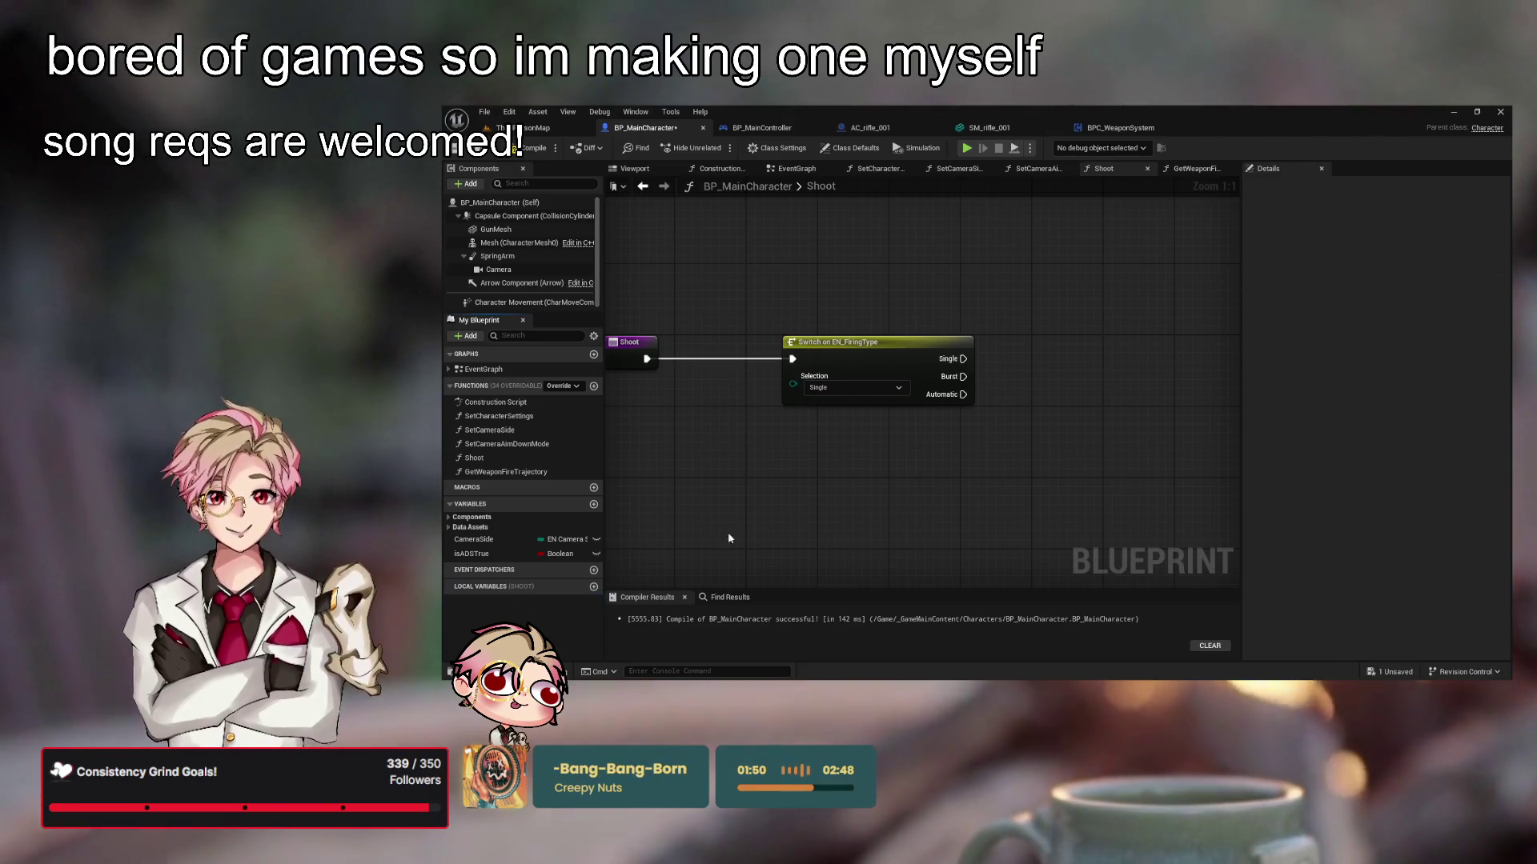
# Reframe the Shoot graph and launch a Play session to test
pyautogui.moveTo(798, 529)
pyautogui.mouseDown()
pyautogui.moveTo(825, 487)
pyautogui.moveTo(820, 459)
pyautogui.mouseUp()
pyautogui.moveTo(731, 494)
pyautogui.mouseDown()
pyautogui.moveTo(762, 549)
pyautogui.moveTo(776, 521)
pyautogui.moveTo(791, 531)
pyautogui.moveTo(874, 504)
pyautogui.mouseUp()
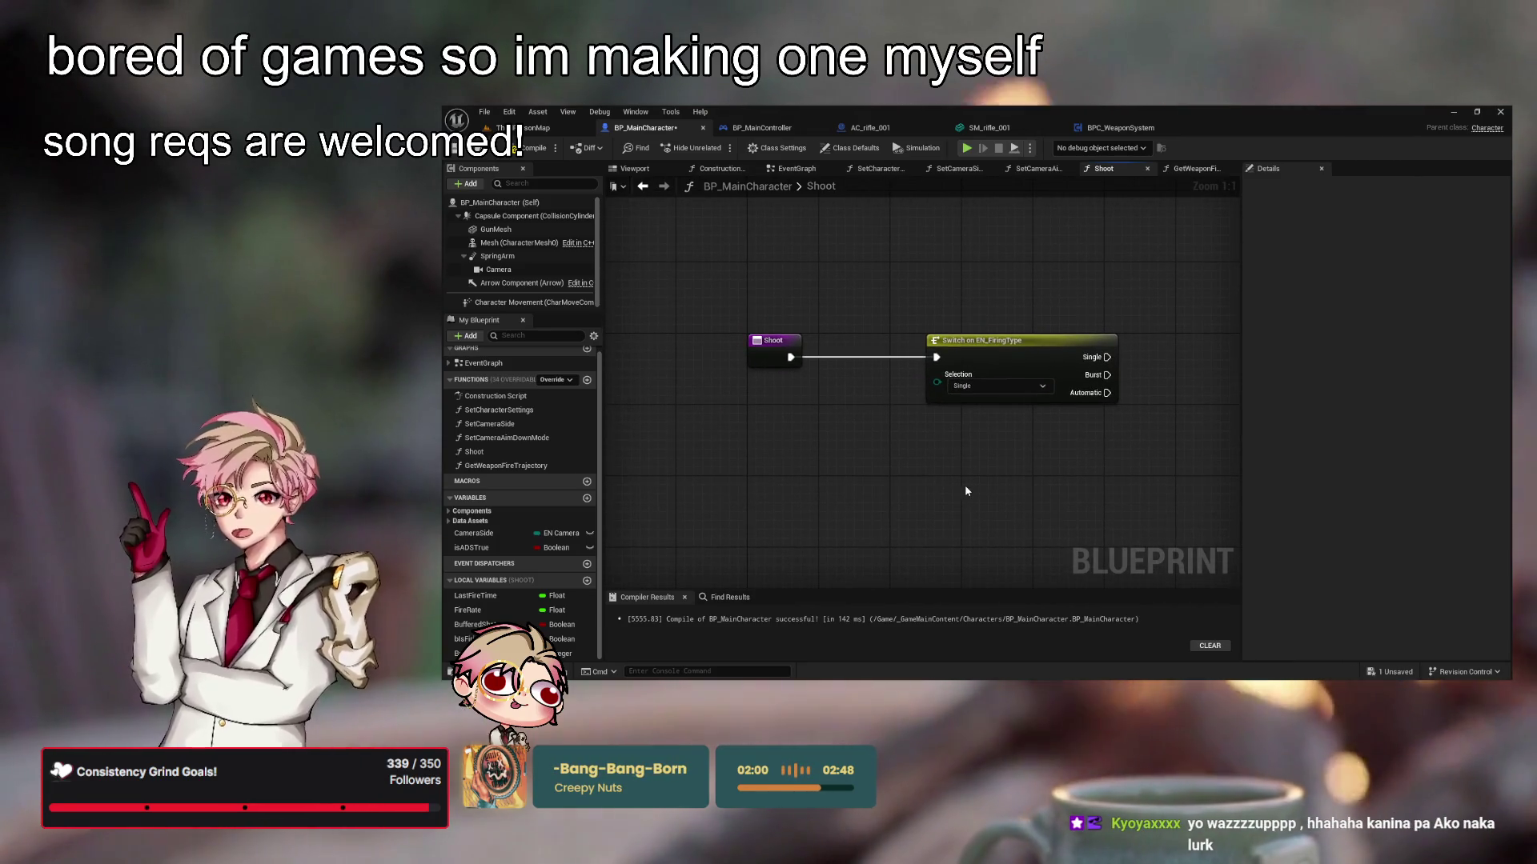
pyautogui.moveTo(1011, 521)
pyautogui.mouseDown()
pyautogui.moveTo(1094, 575)
pyautogui.moveTo(1088, 497)
pyautogui.moveTo(1078, 517)
pyautogui.mouseUp()
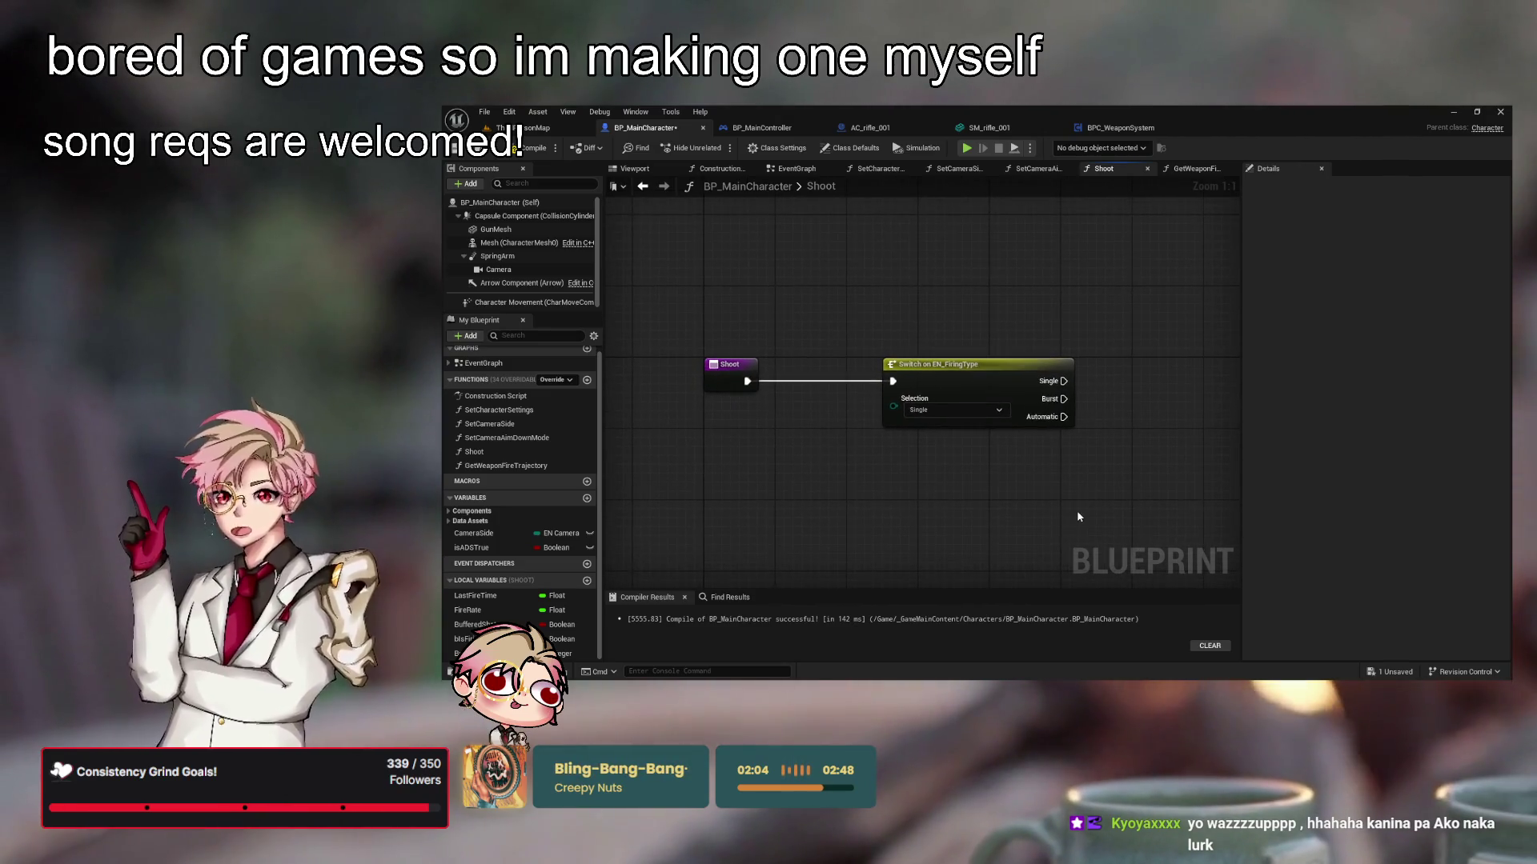
pyautogui.click(565, 128)
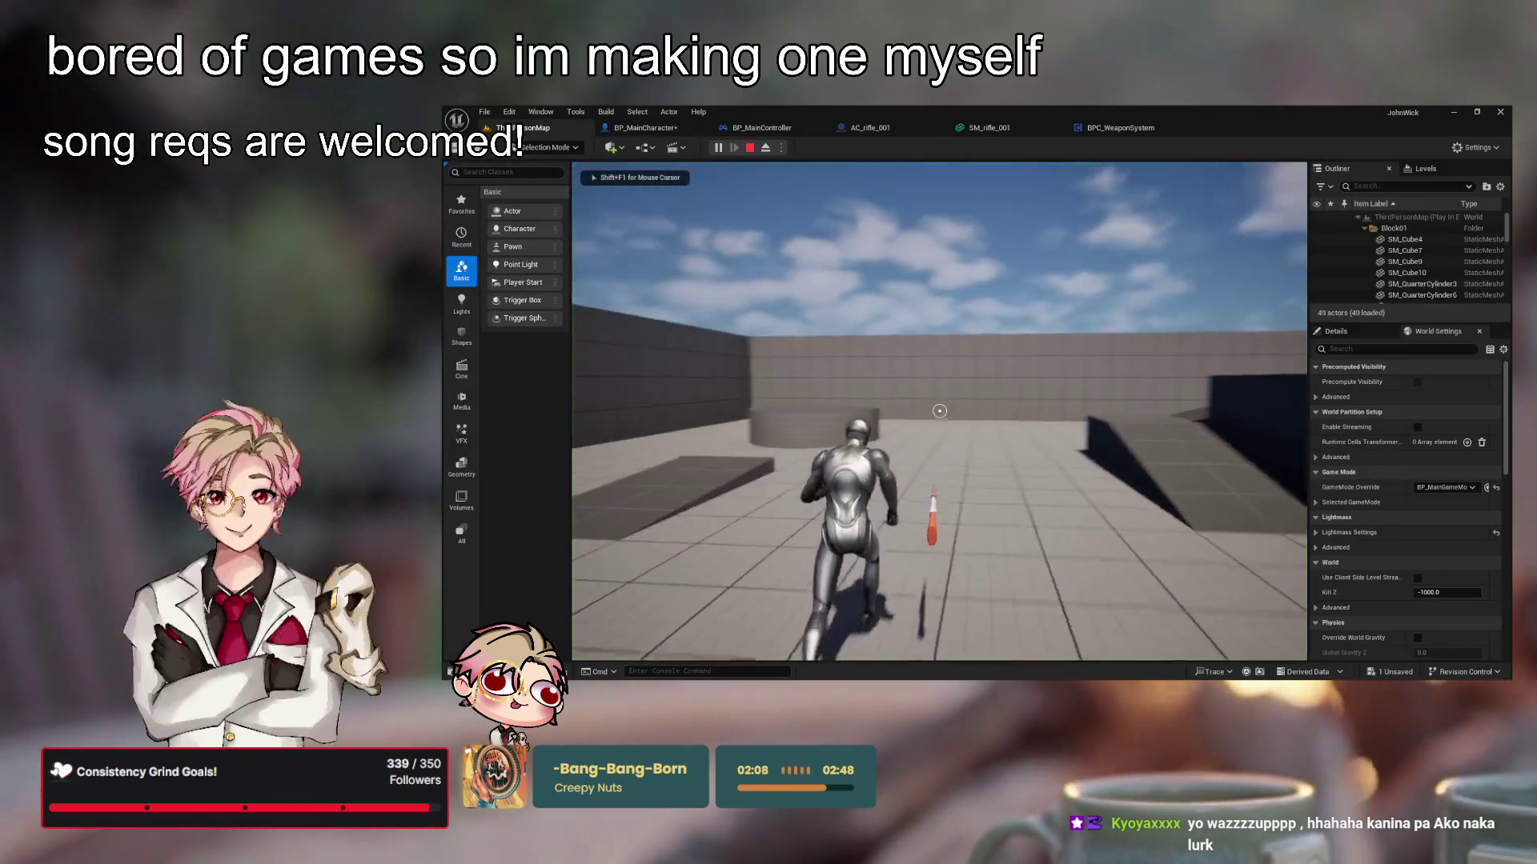
# Leave the running game and return to BP_MainCharacter's Shoot graph, framing all nodes
pyautogui.hotkey('shift', 'F1')
pyautogui.click(645, 128)
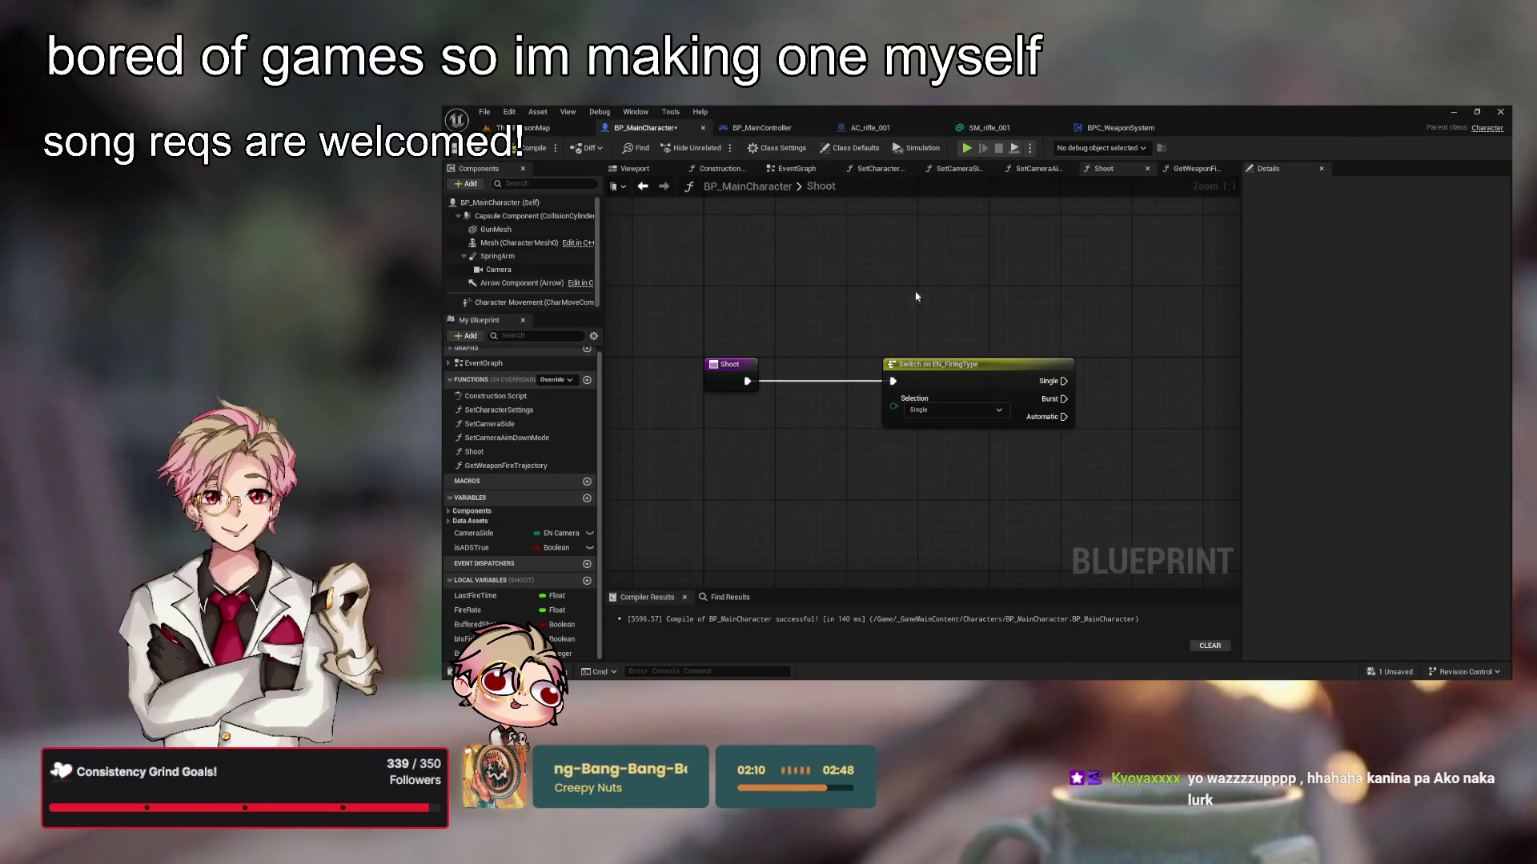
pyautogui.scroll(-4, 895, 294)
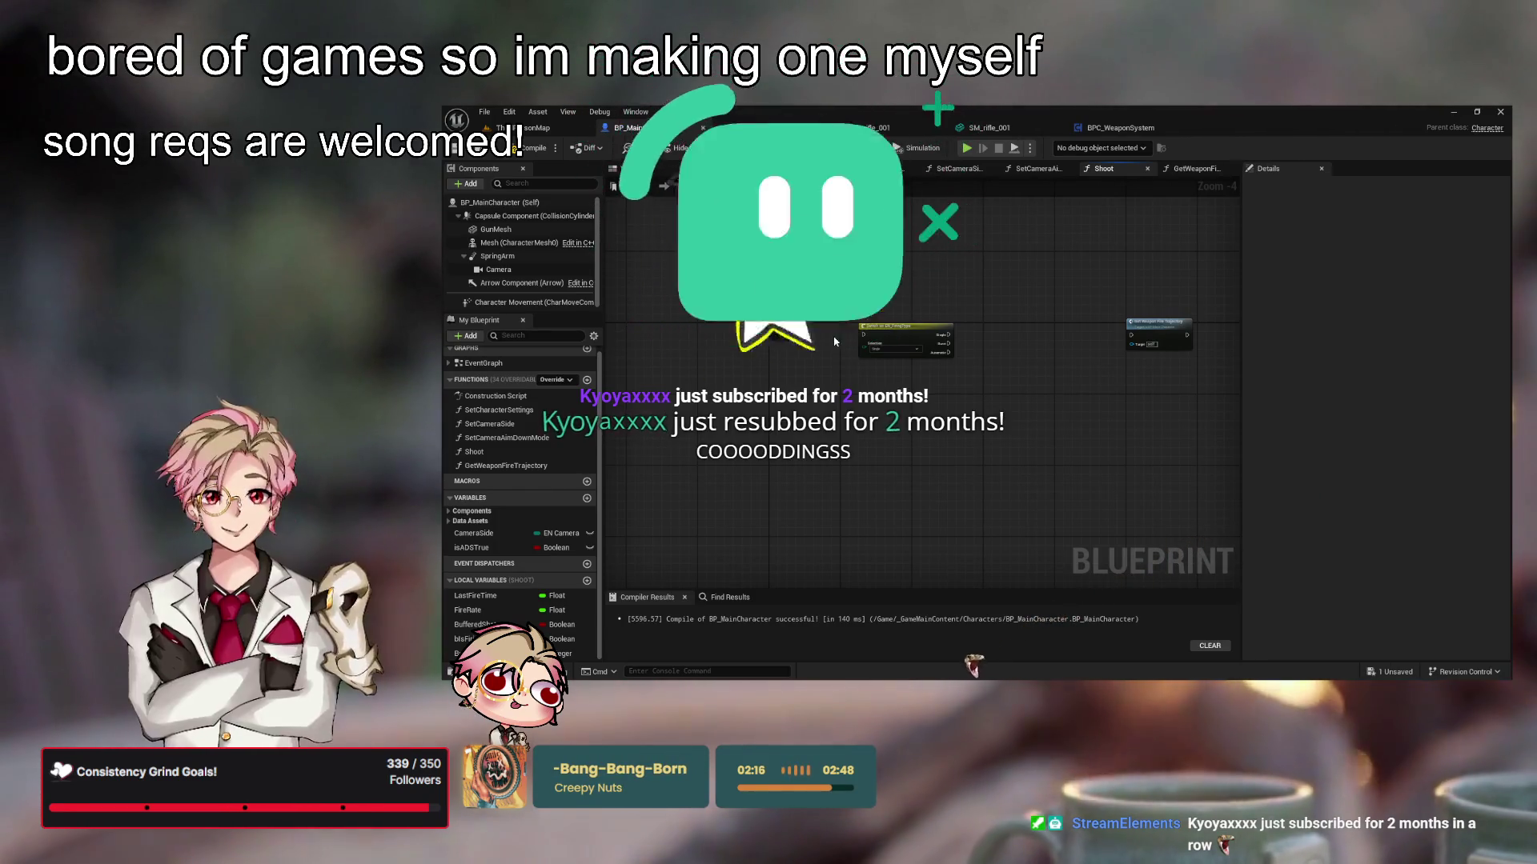
pyautogui.moveTo(900, 358); pyautogui.dragTo(904, 370)
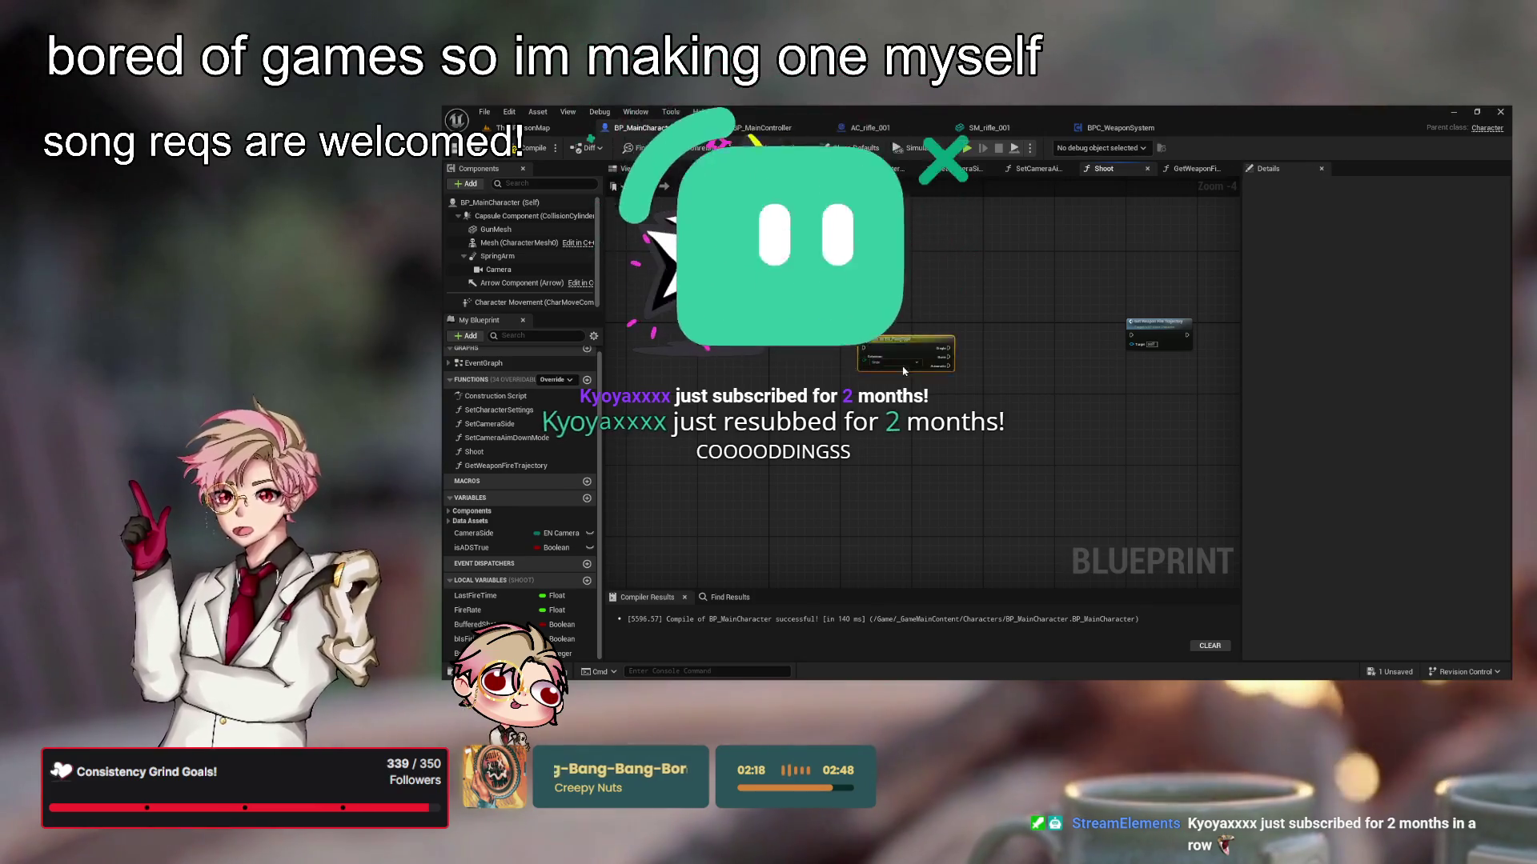
pyautogui.scroll(-2, 930, 390)
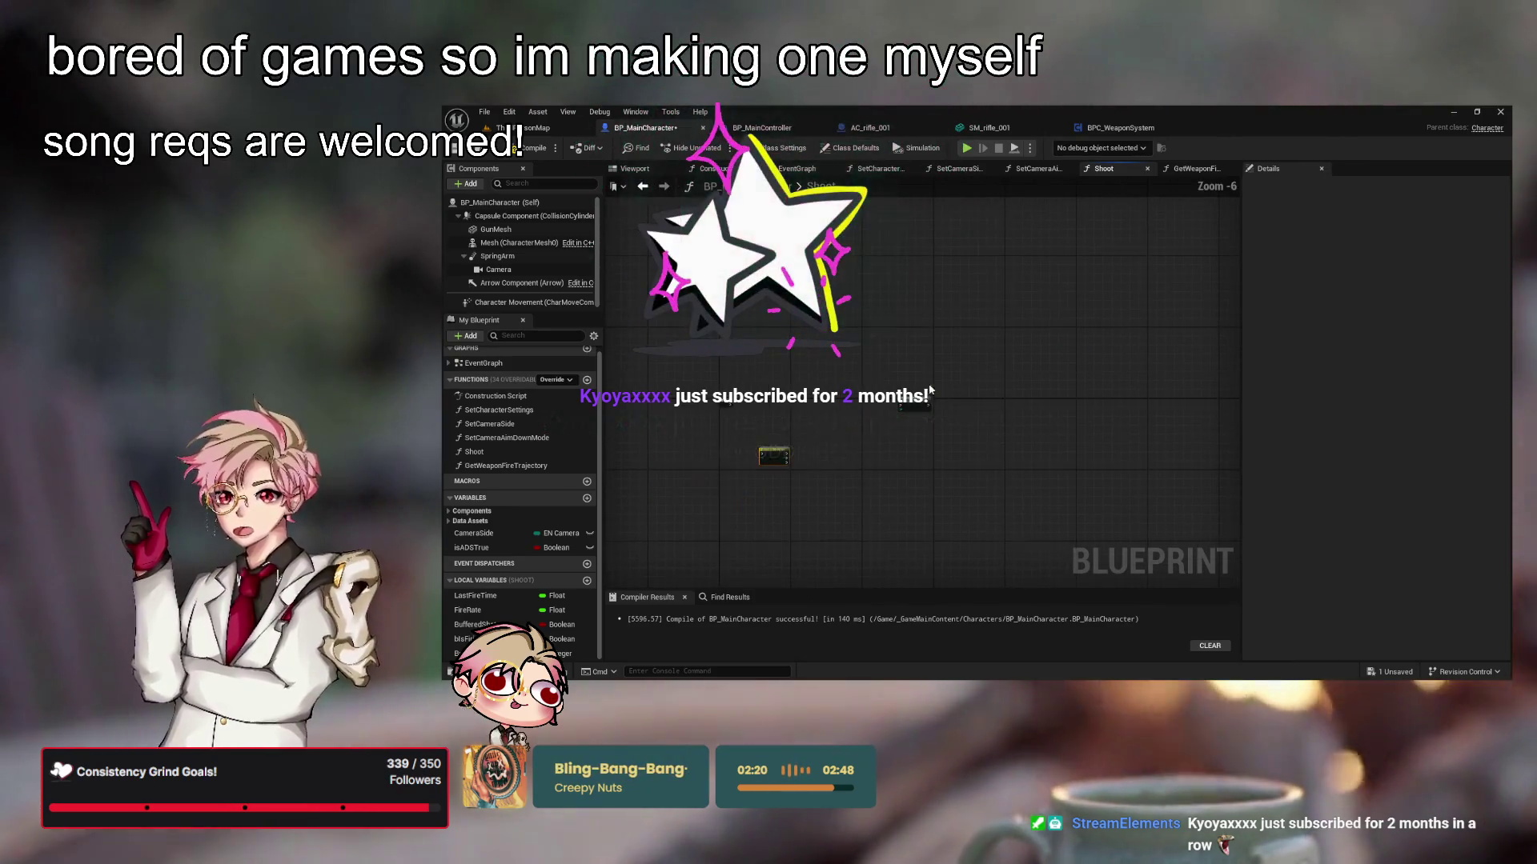
pyautogui.press('Home')
# Wire Shoot's exec into Get Weapon Fire Trajectory and start Play again
pyautogui.moveTo(766, 386); pyautogui.dragTo(1075, 404)
pyautogui.moveTo(1118, 392)
pyautogui.mouseDown()
pyautogui.moveTo(1199, 362)
pyautogui.moveTo(1191, 373)
pyautogui.mouseUp()
pyautogui.moveTo(1107, 460)
pyautogui.mouseDown()
pyautogui.moveTo(1087, 445)
pyautogui.moveTo(1035, 456)
pyautogui.mouseUp()
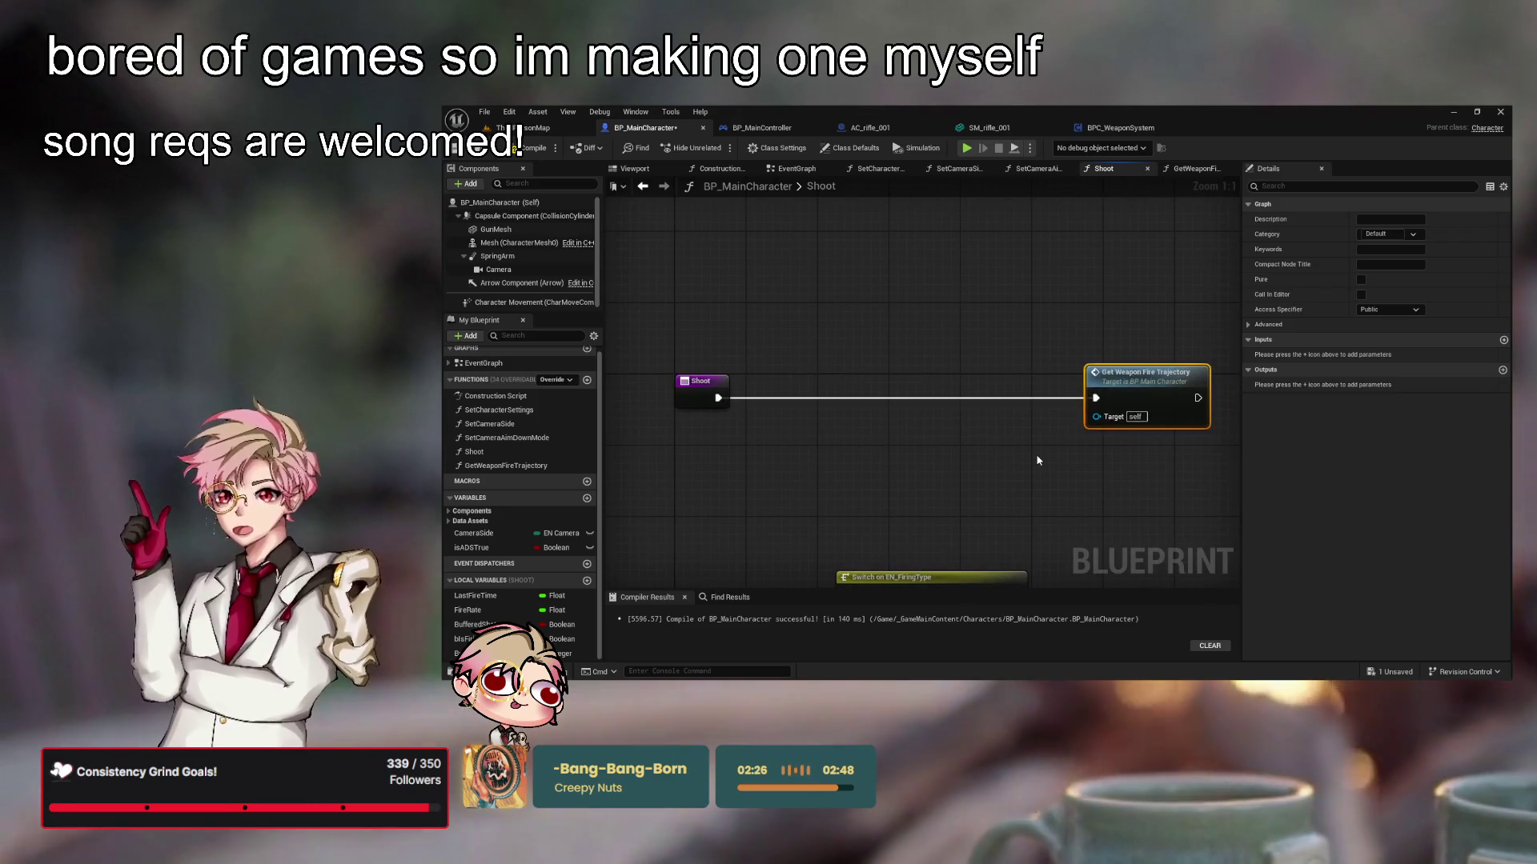
pyautogui.moveTo(1028, 342); pyautogui.dragTo(1014, 345)
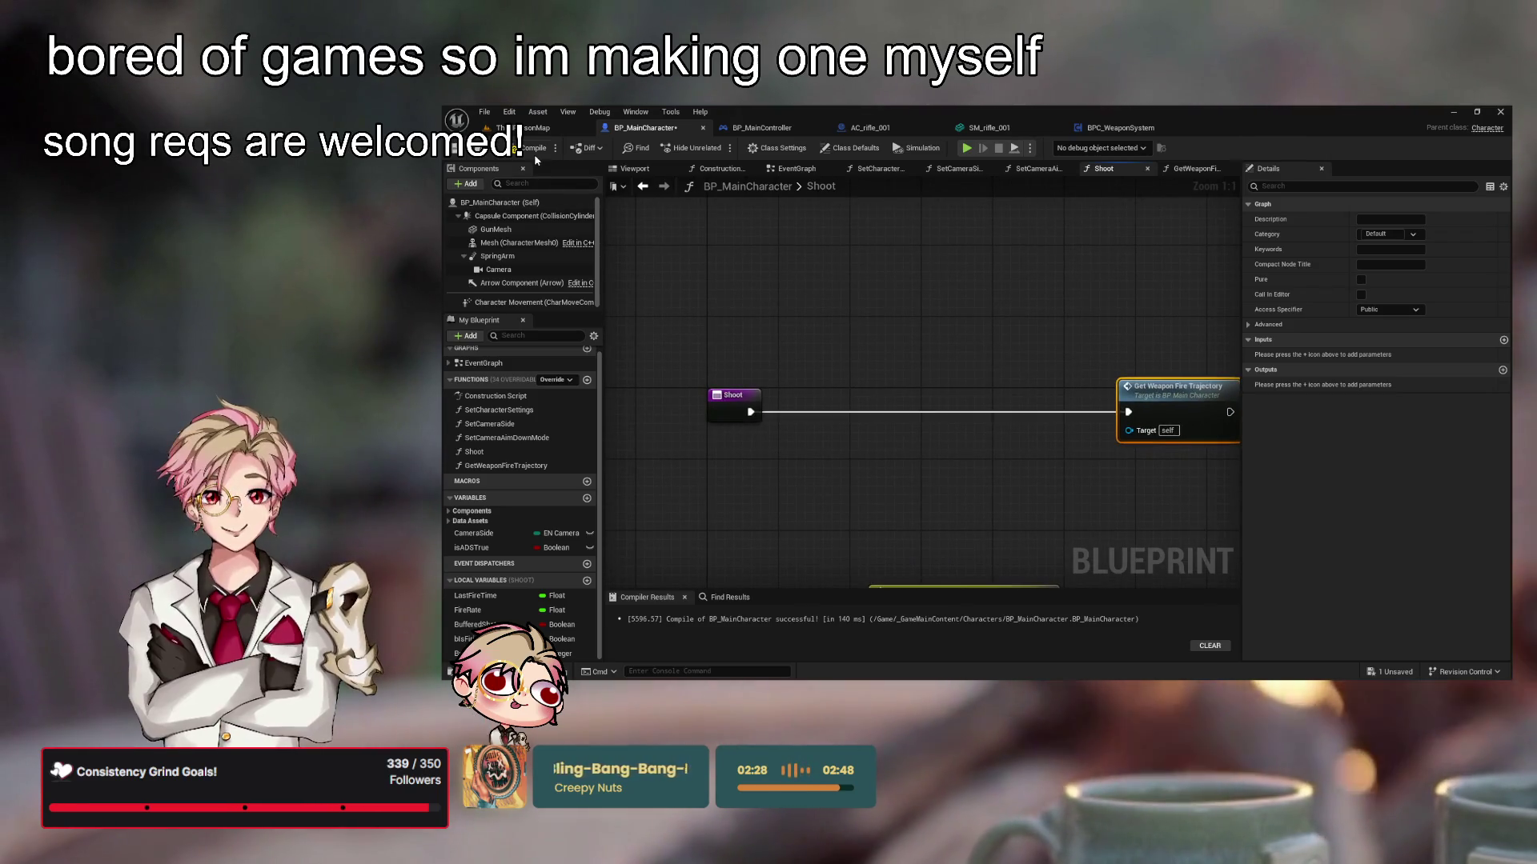
pyautogui.hotkey('alt', 'p')
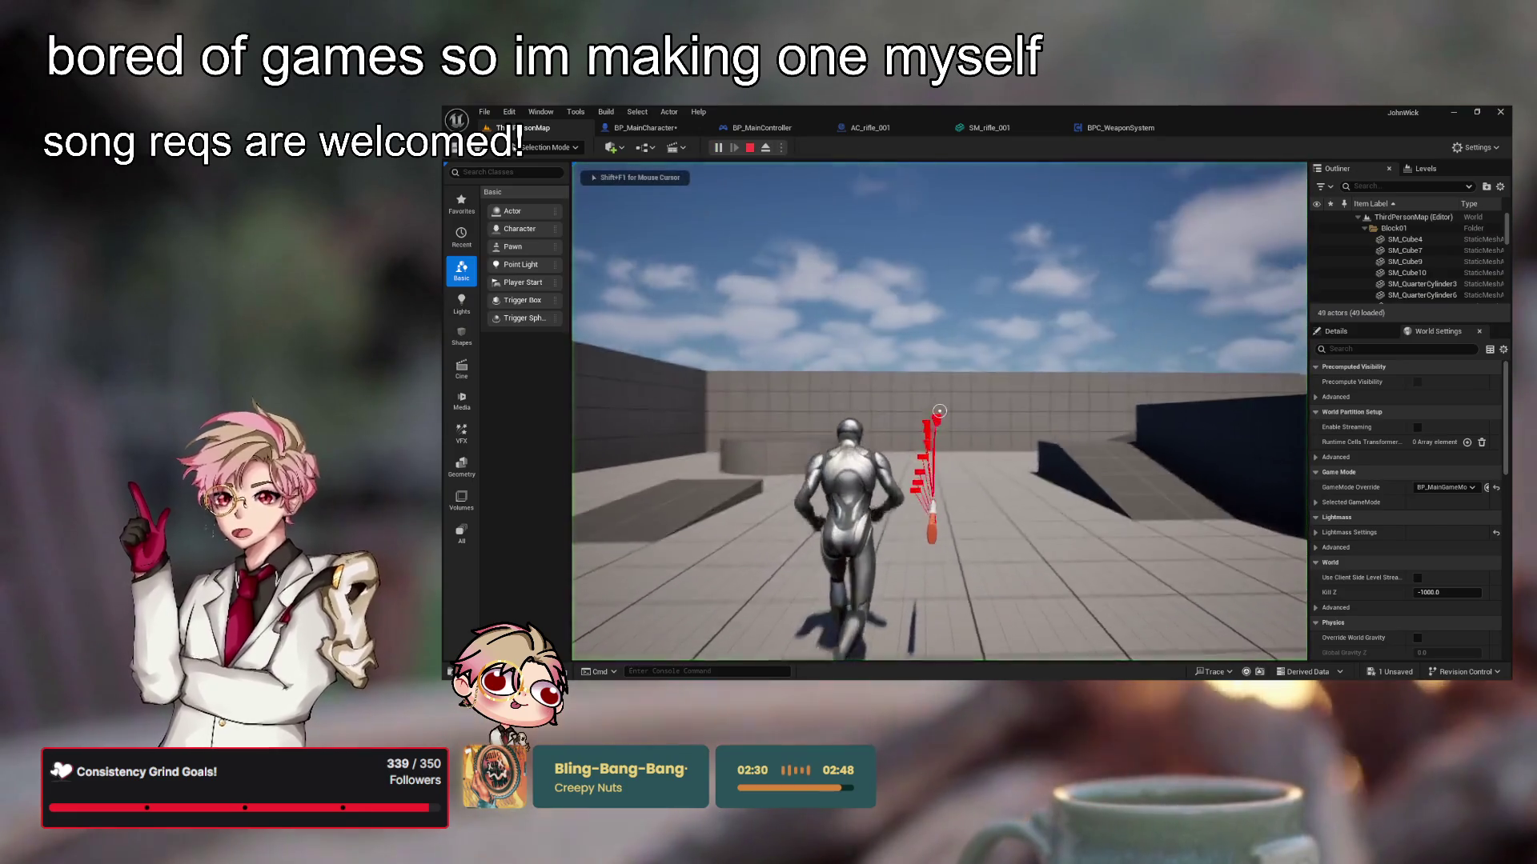
# Run the character around the level firing to check the red trace lines, then stop Play
pyautogui.press('w')
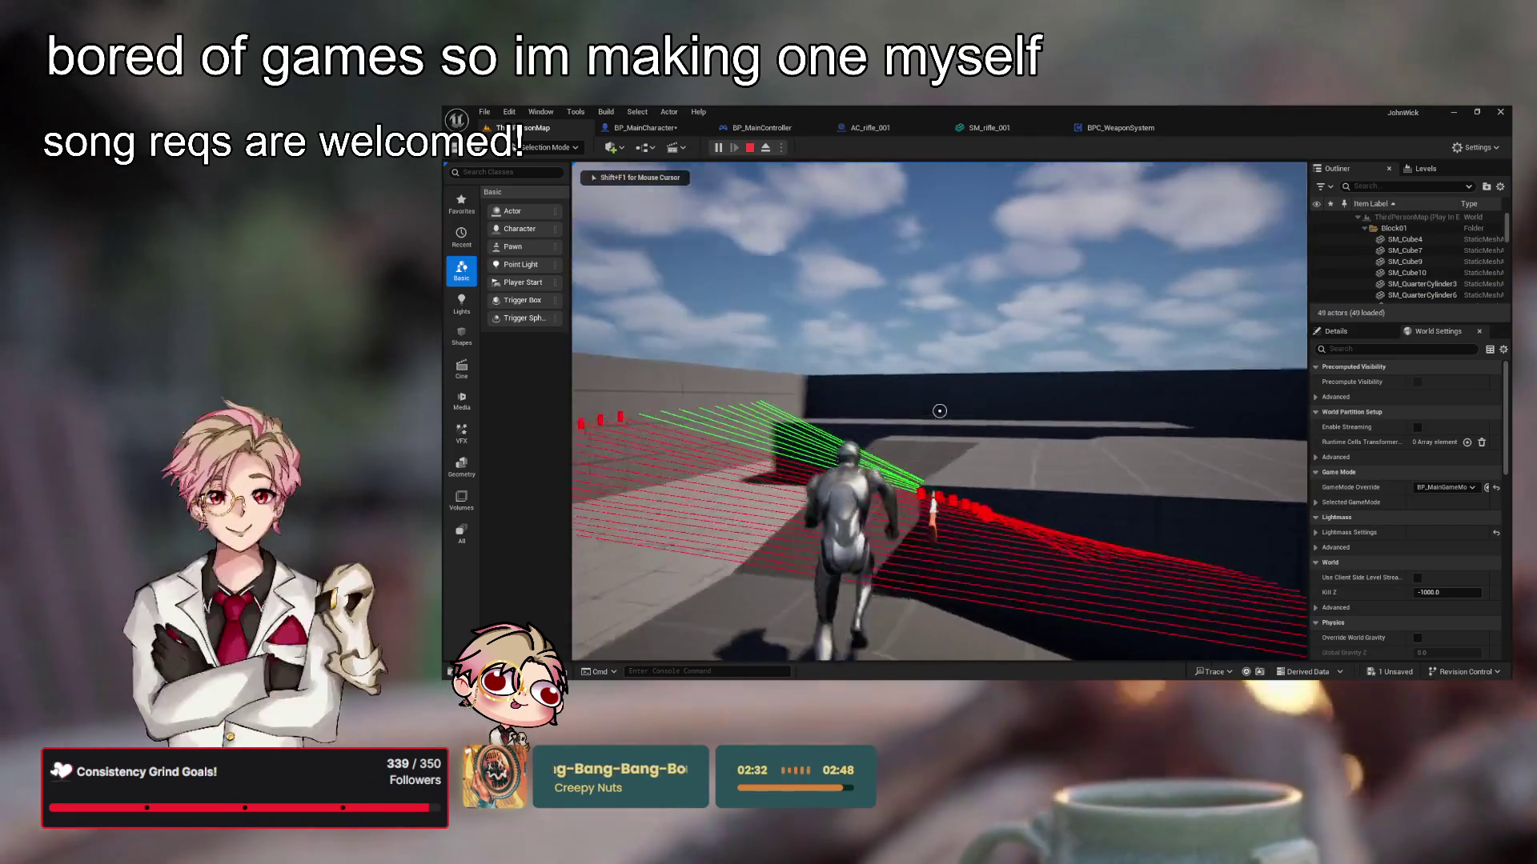
pyautogui.press('w')
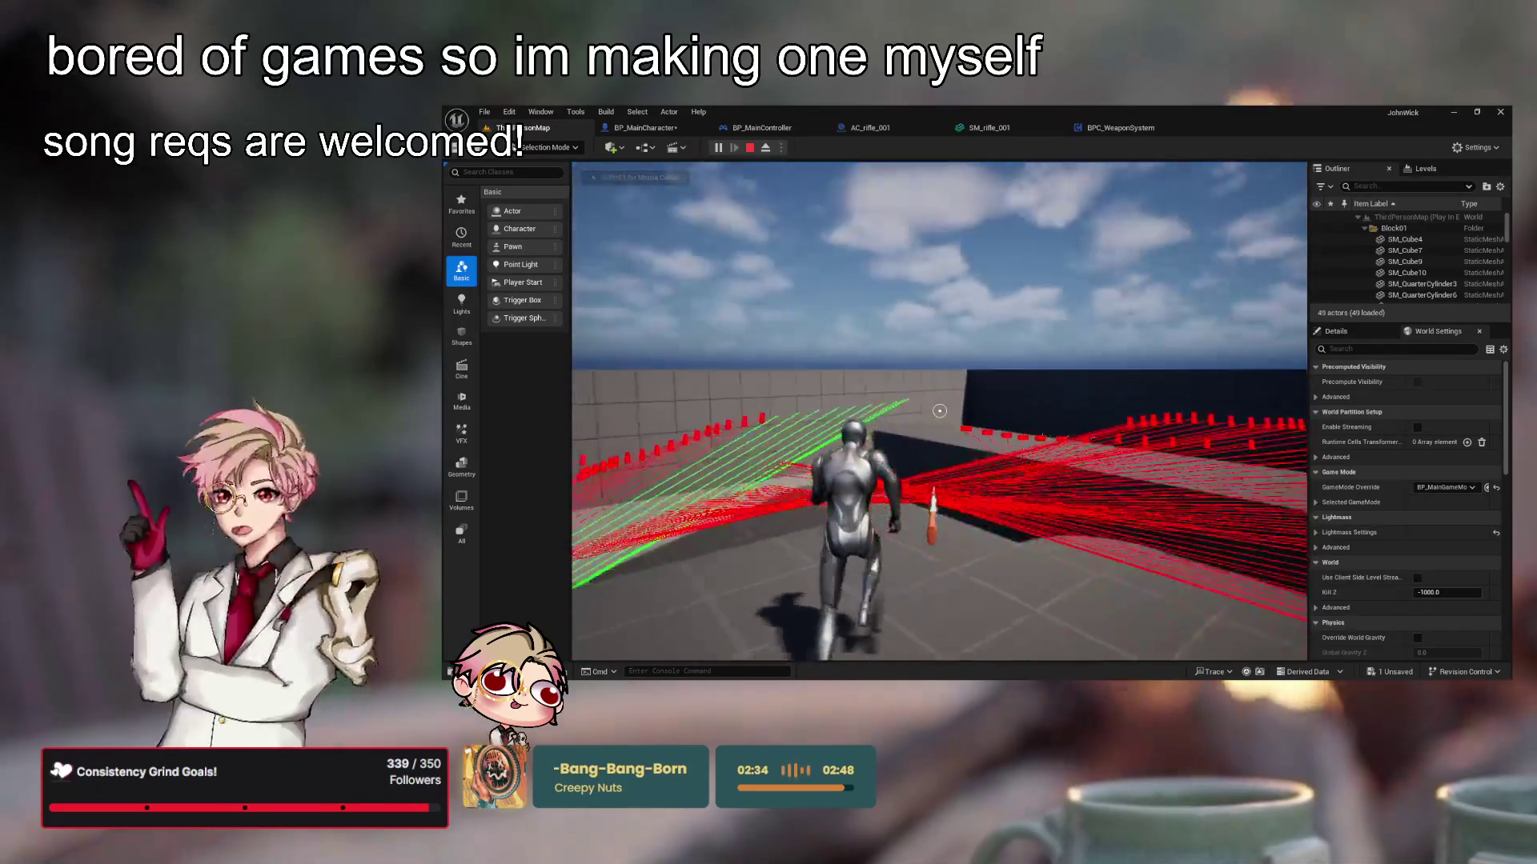
pyautogui.press('w')
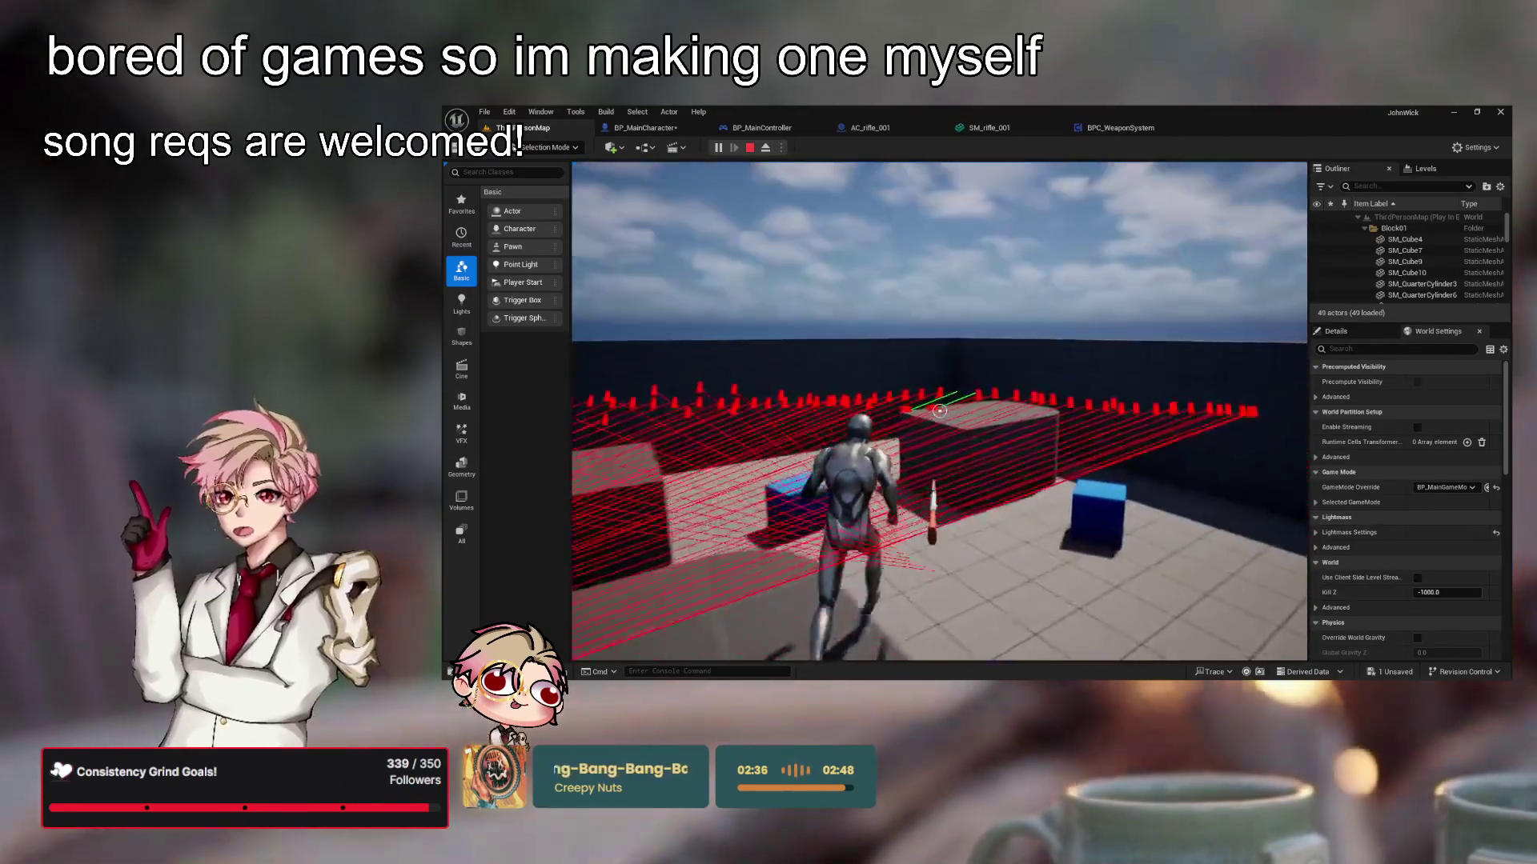
pyautogui.press('w')
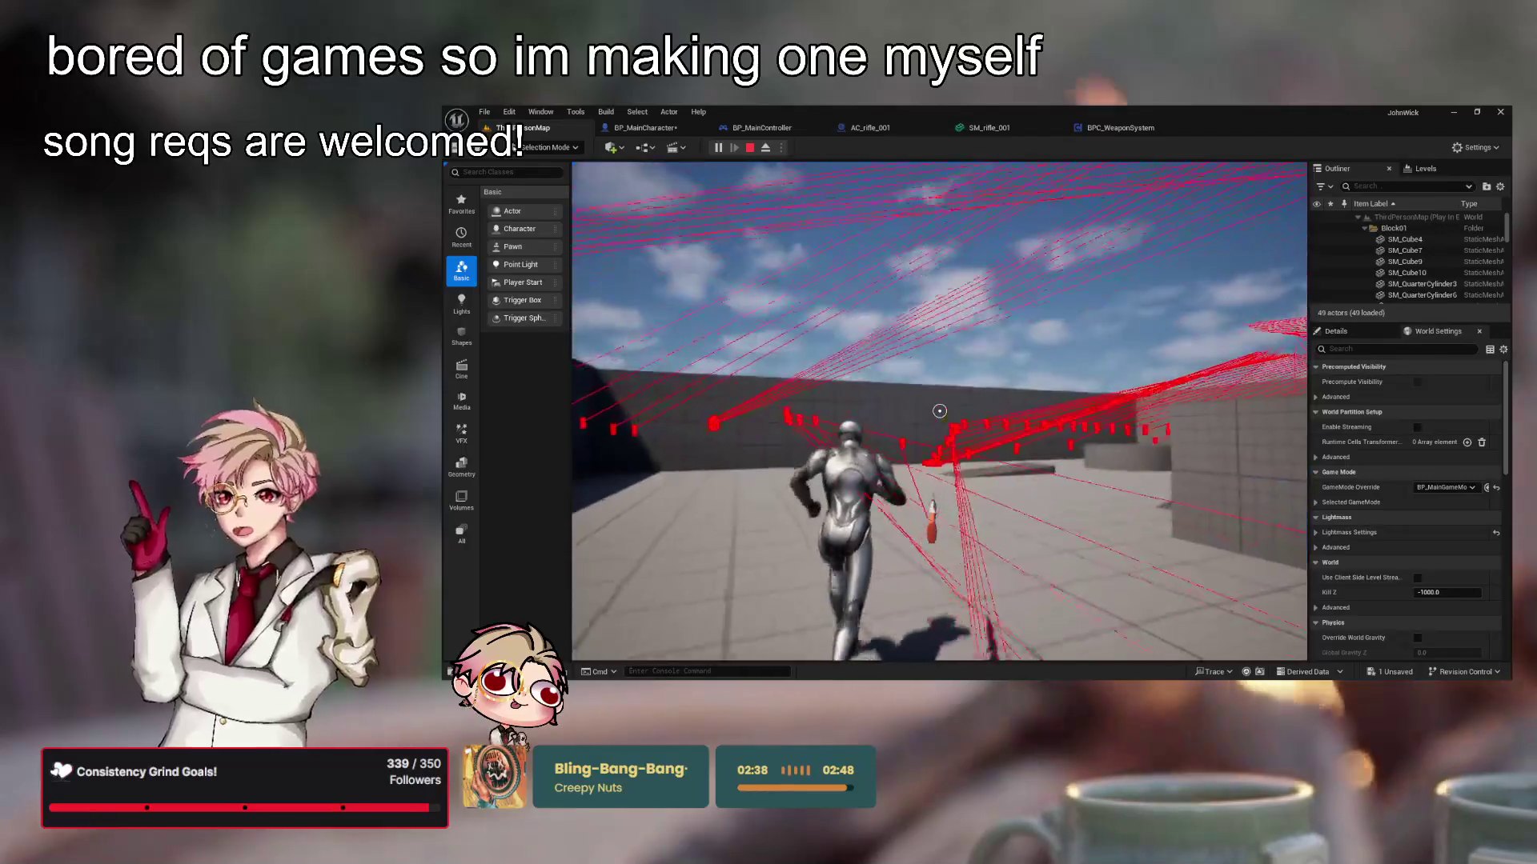
pyautogui.press('w')
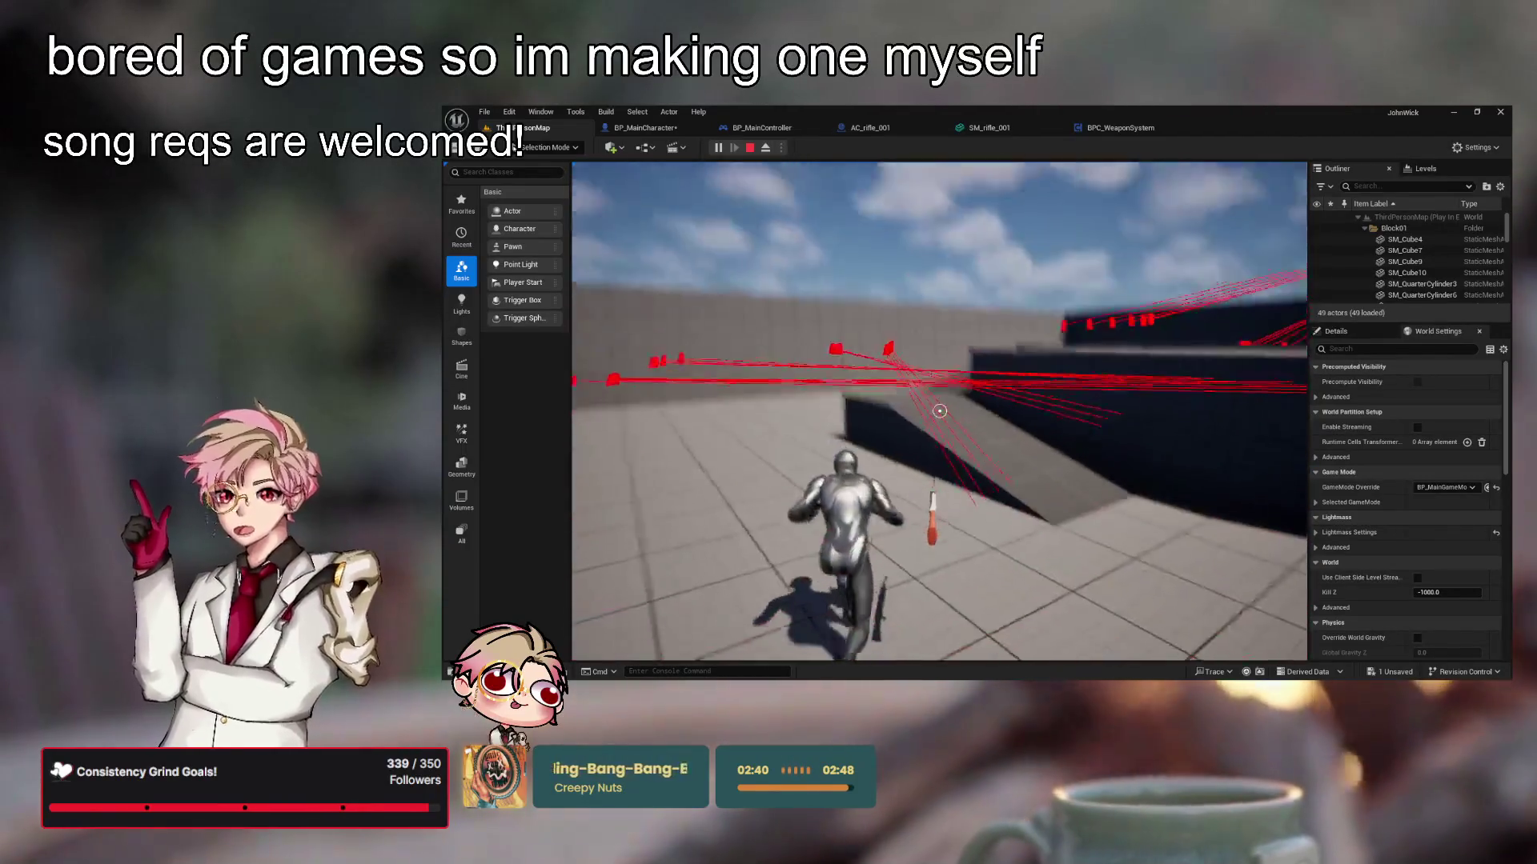
pyautogui.press('w')
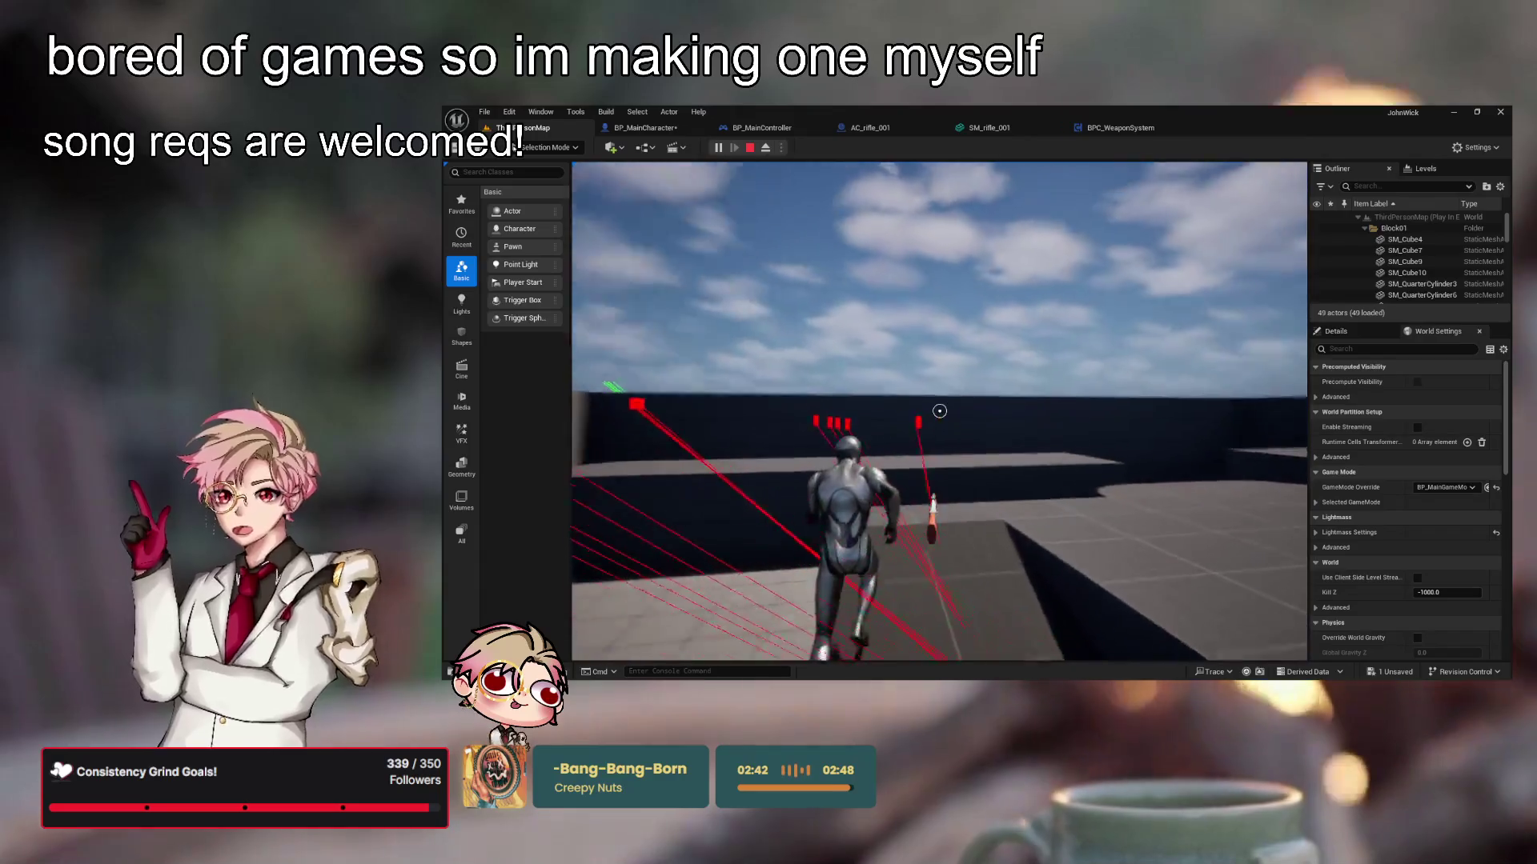
pyautogui.press('w')
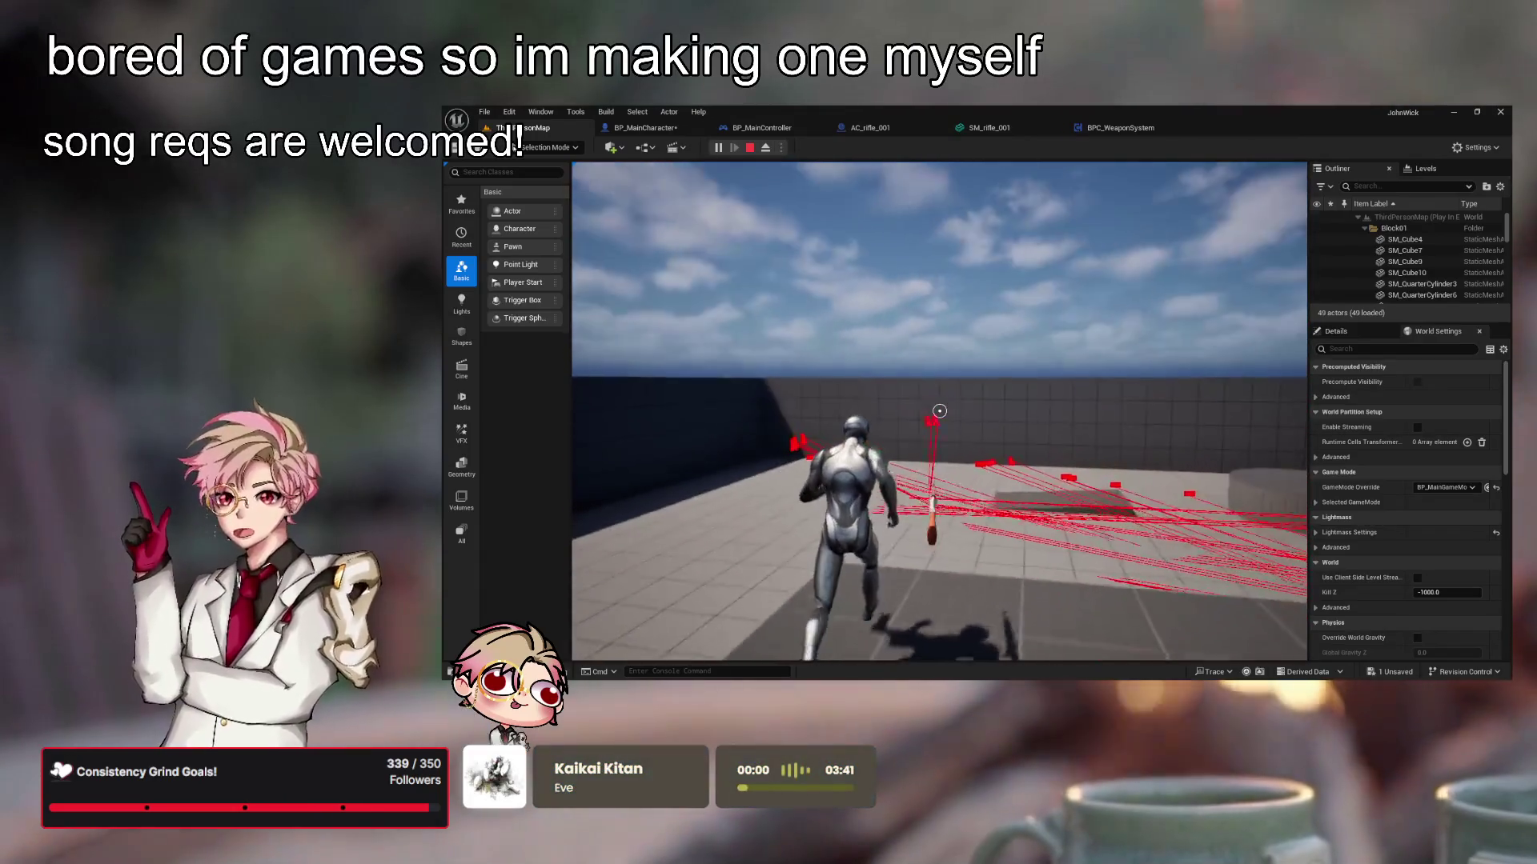
pyautogui.press('w')
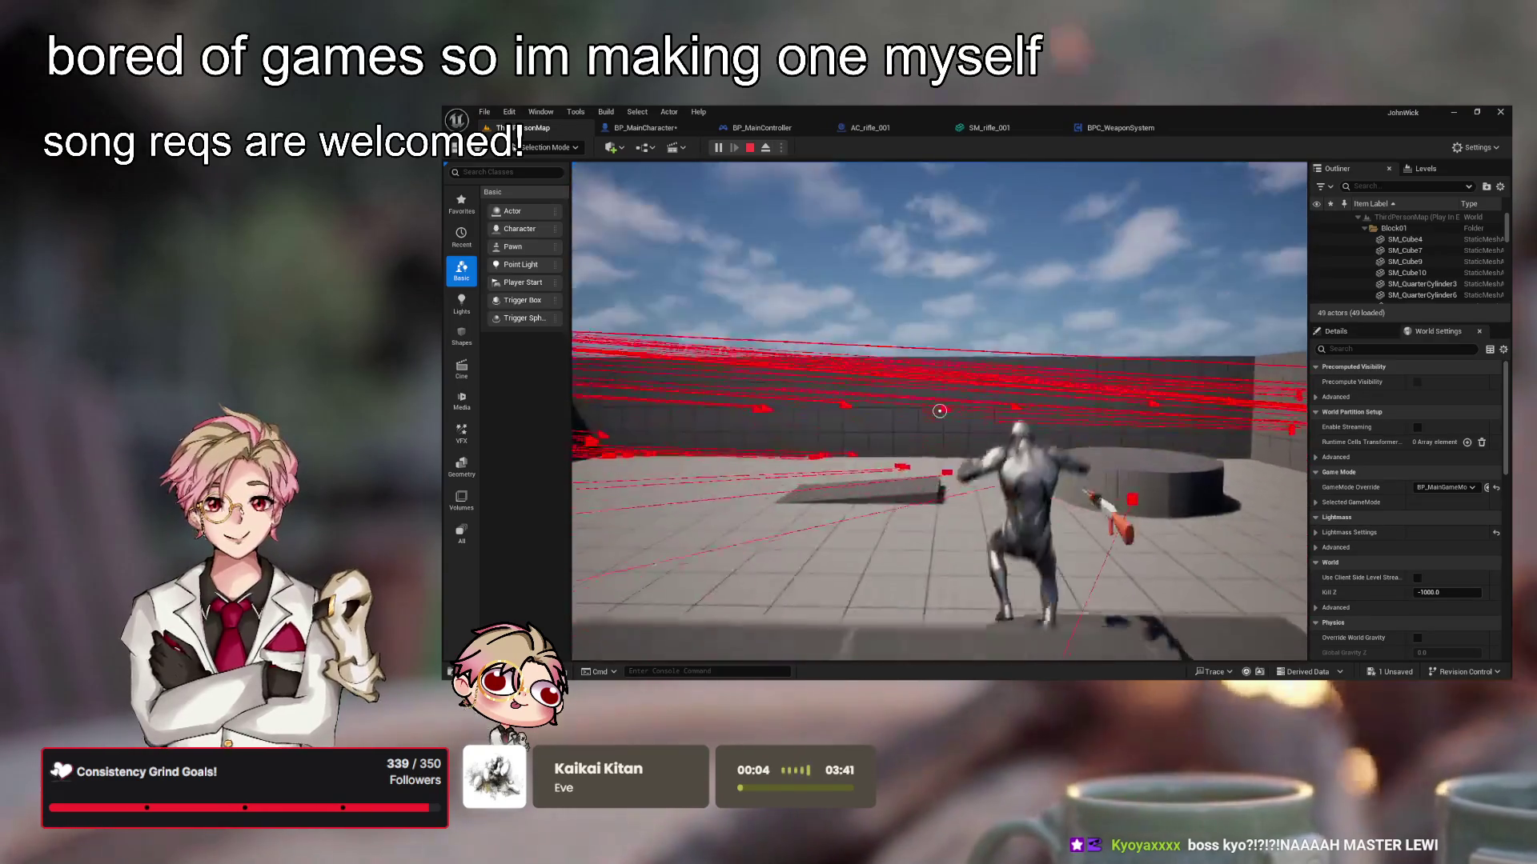
pyautogui.press('w')
pyautogui.press('w')
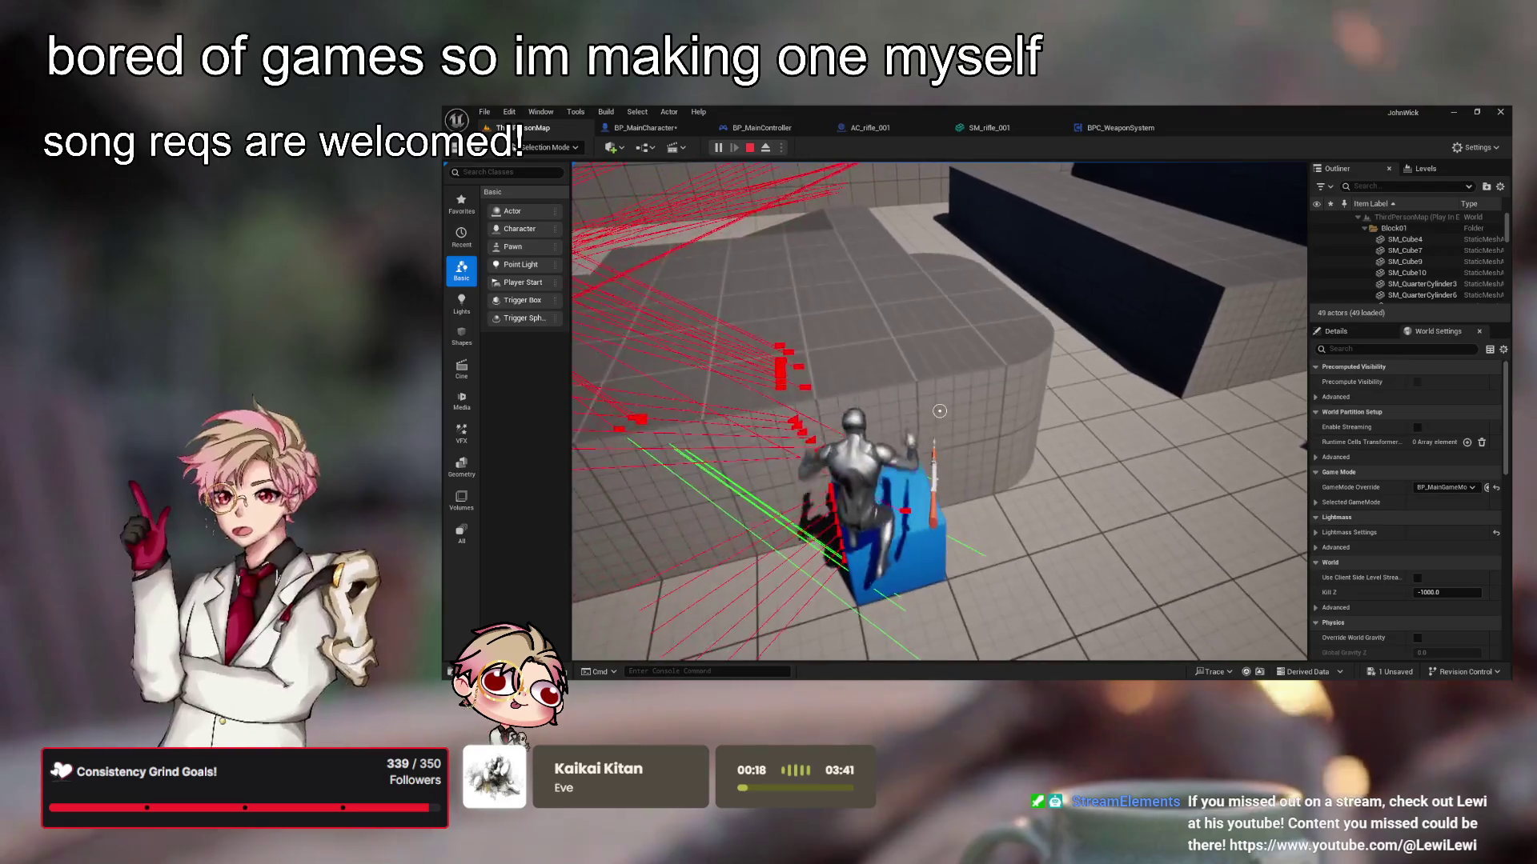
pyautogui.press('w')
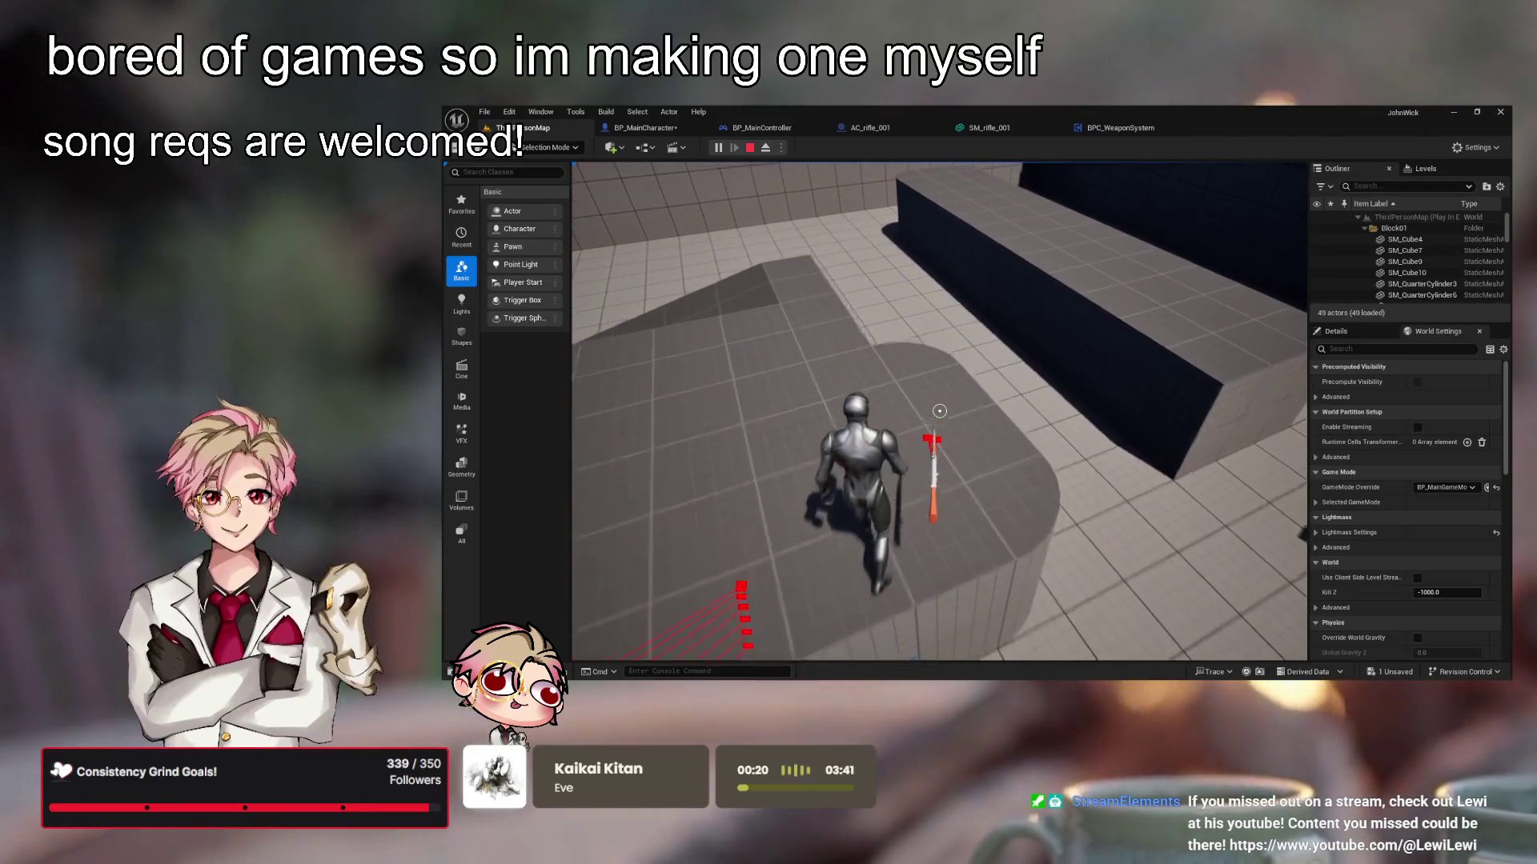
pyautogui.press('w')
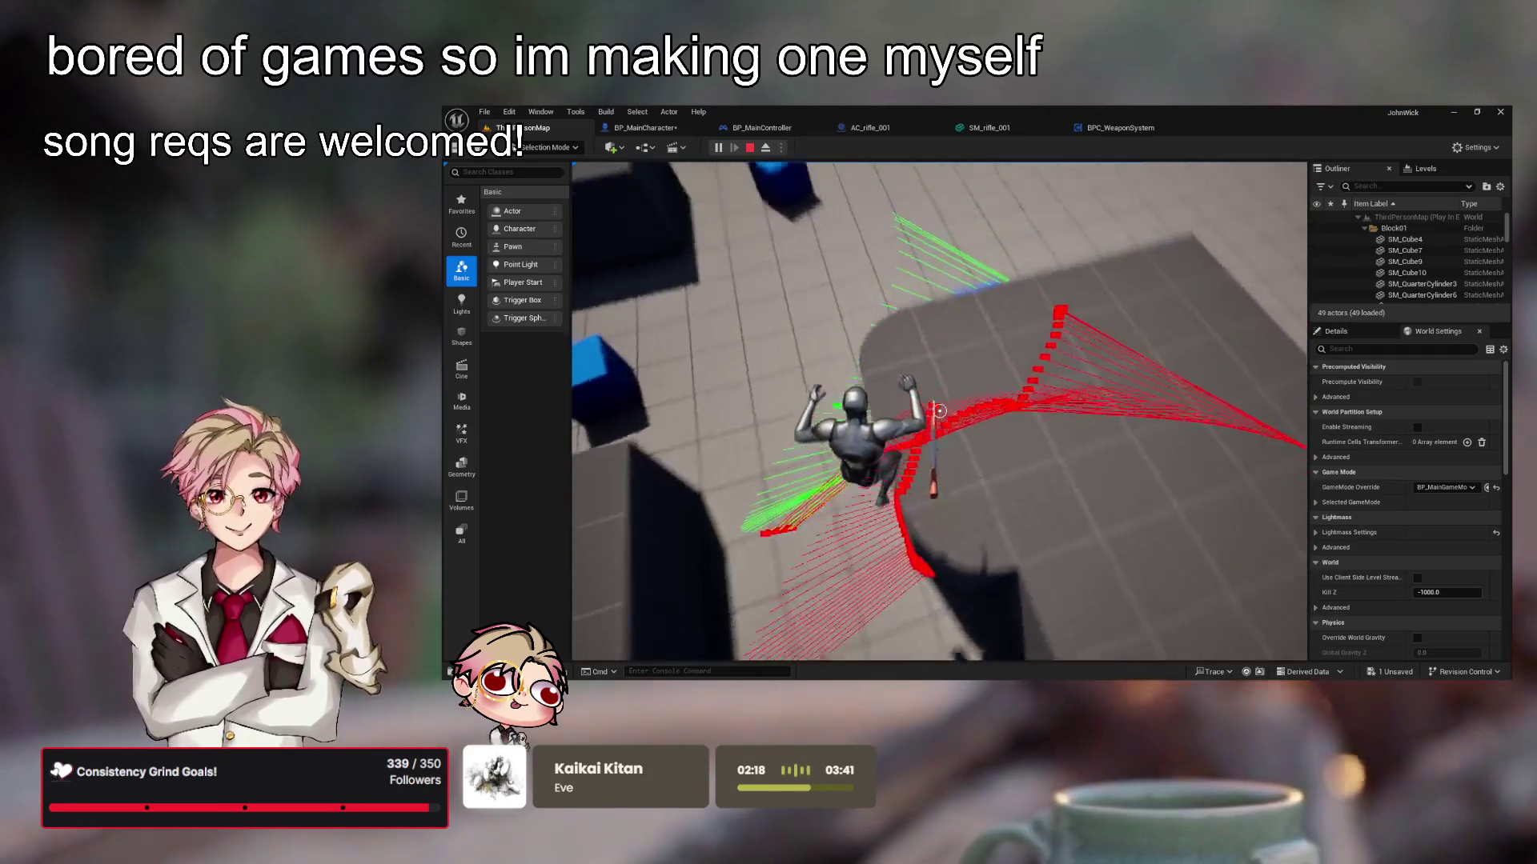
pyautogui.press('Escape')
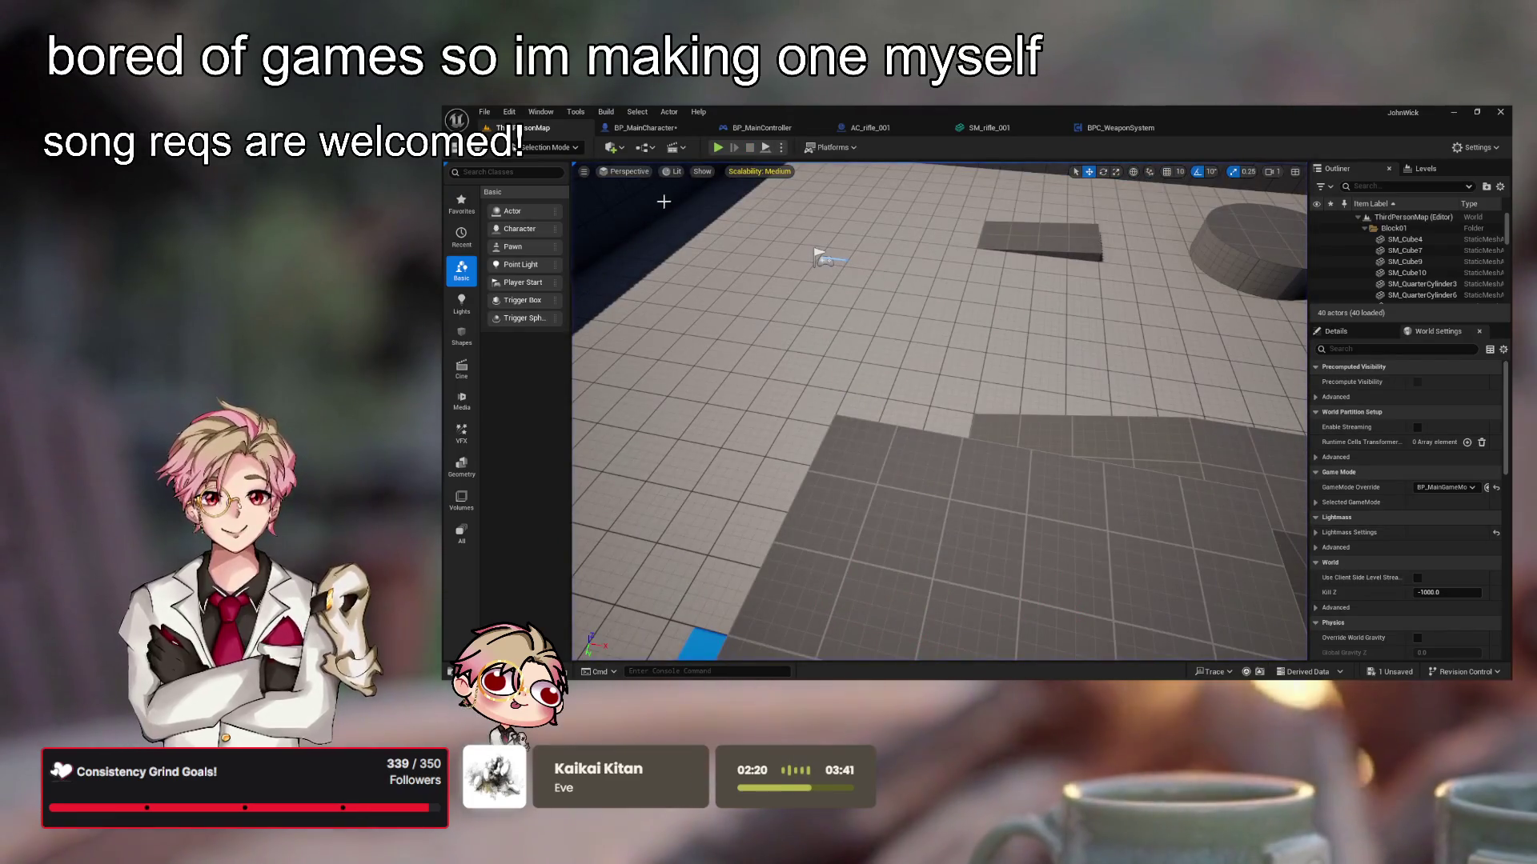
pyautogui.click(658, 131)
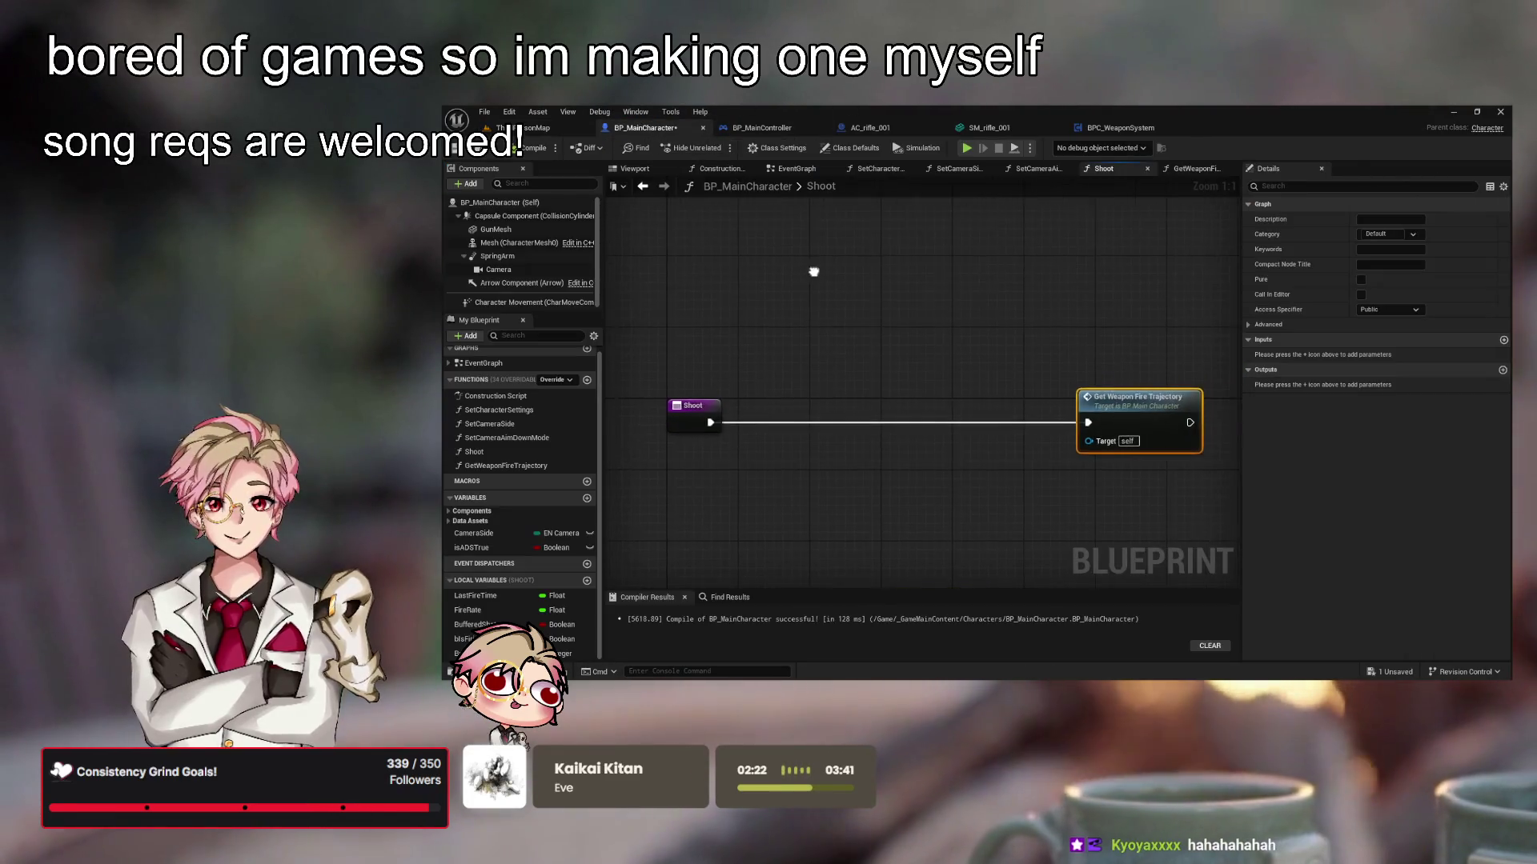
# Delete the Get Weapon Fire Trajectory node and frame the remaining nodes
pyautogui.moveTo(1031, 317); pyautogui.dragTo(981, 228)
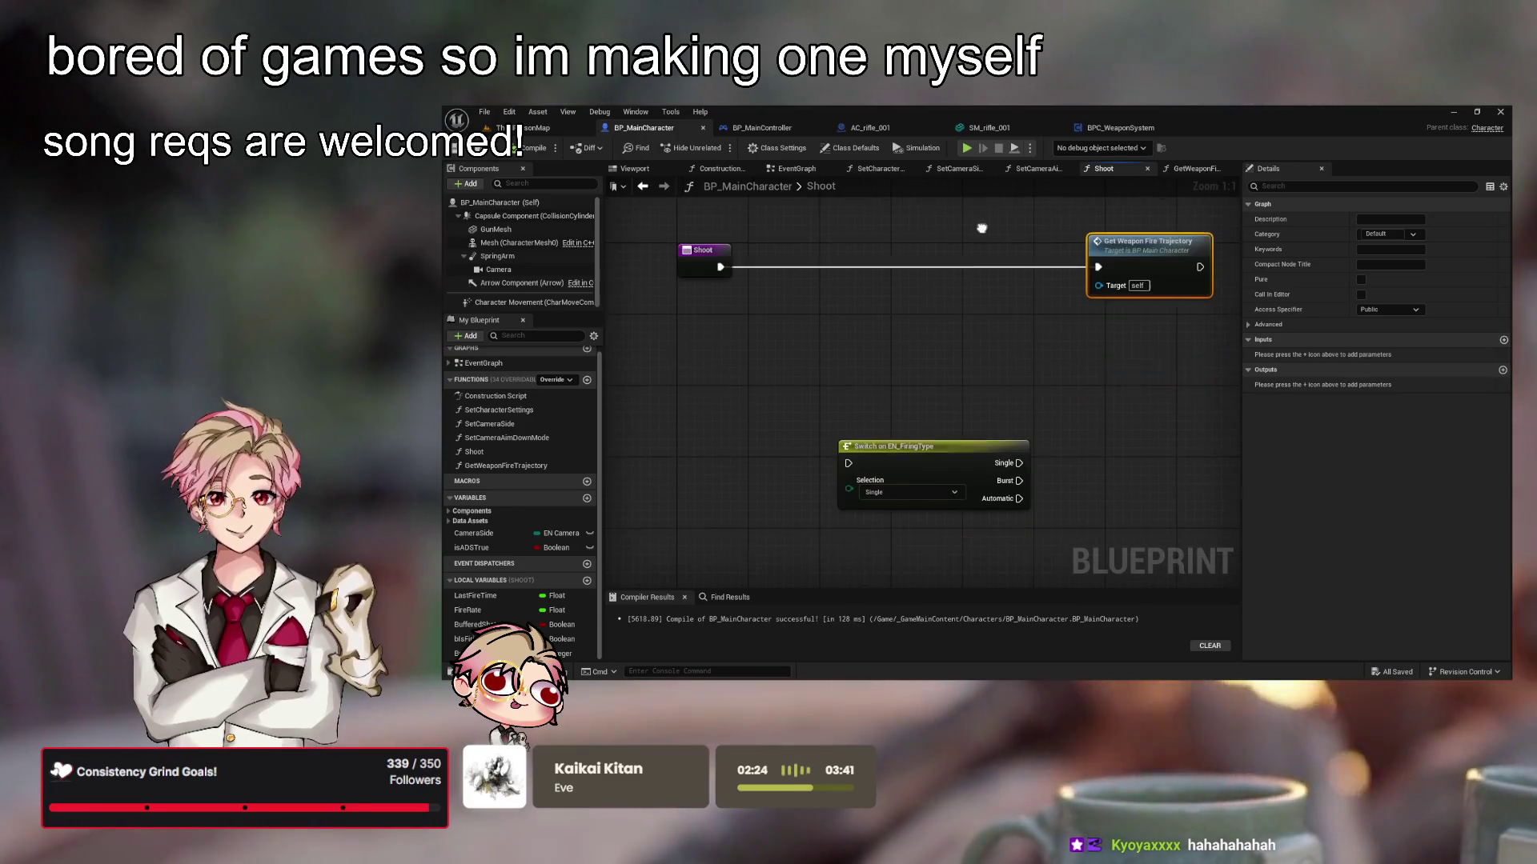
pyautogui.click(1029, 273)
pyautogui.scroll(-6, 1033, 272)
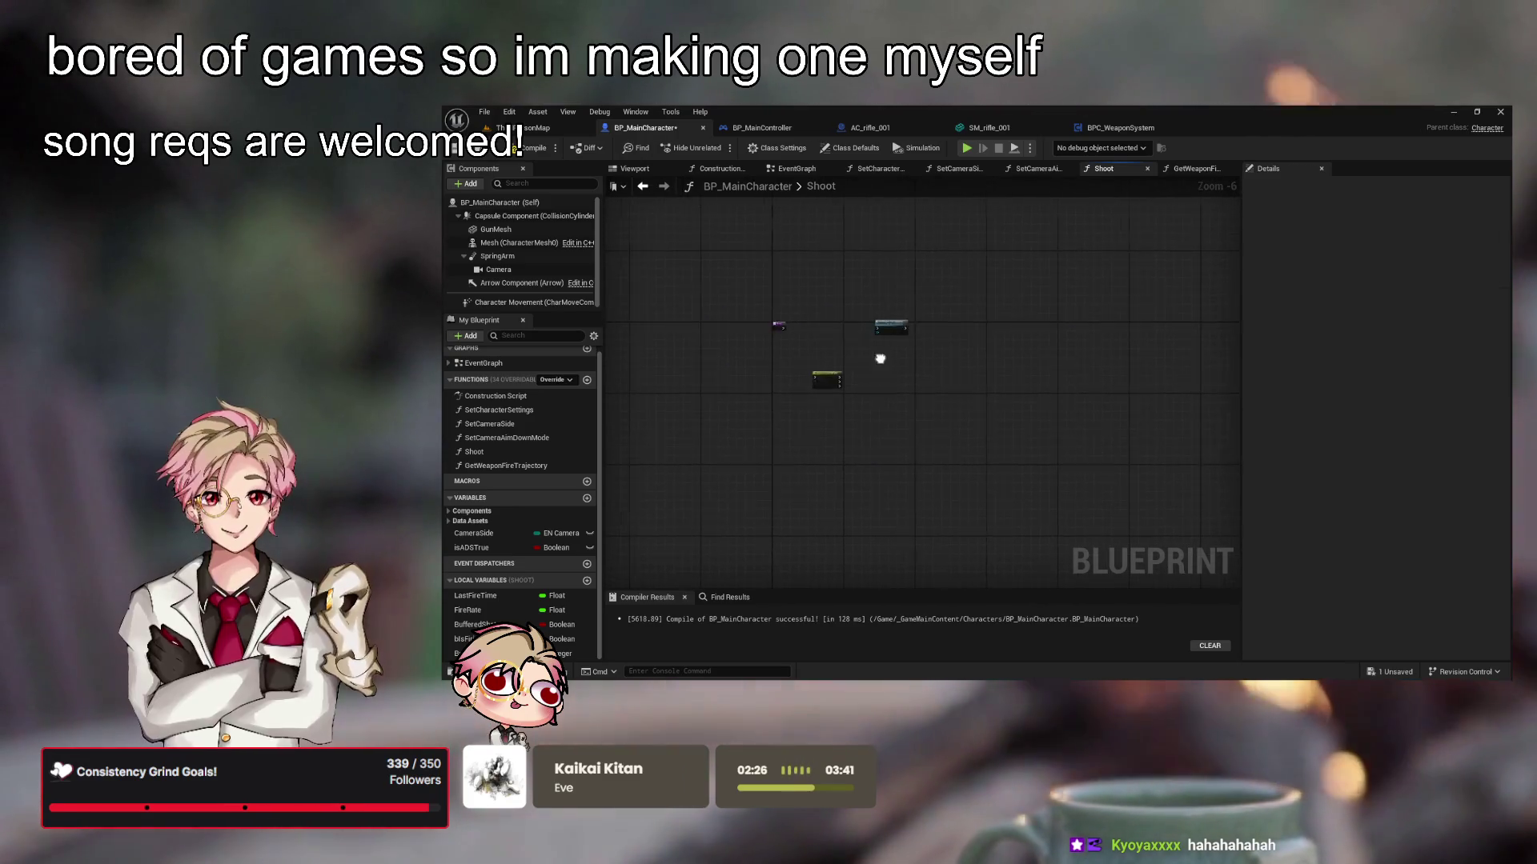
pyautogui.scroll(3, 801, 373)
pyautogui.moveTo(872, 380)
pyautogui.mouseDown()
pyautogui.moveTo(880, 260)
pyautogui.moveTo(988, 303)
pyautogui.mouseUp()
pyautogui.scroll(-4, 800, 317)
pyautogui.press('Delete')
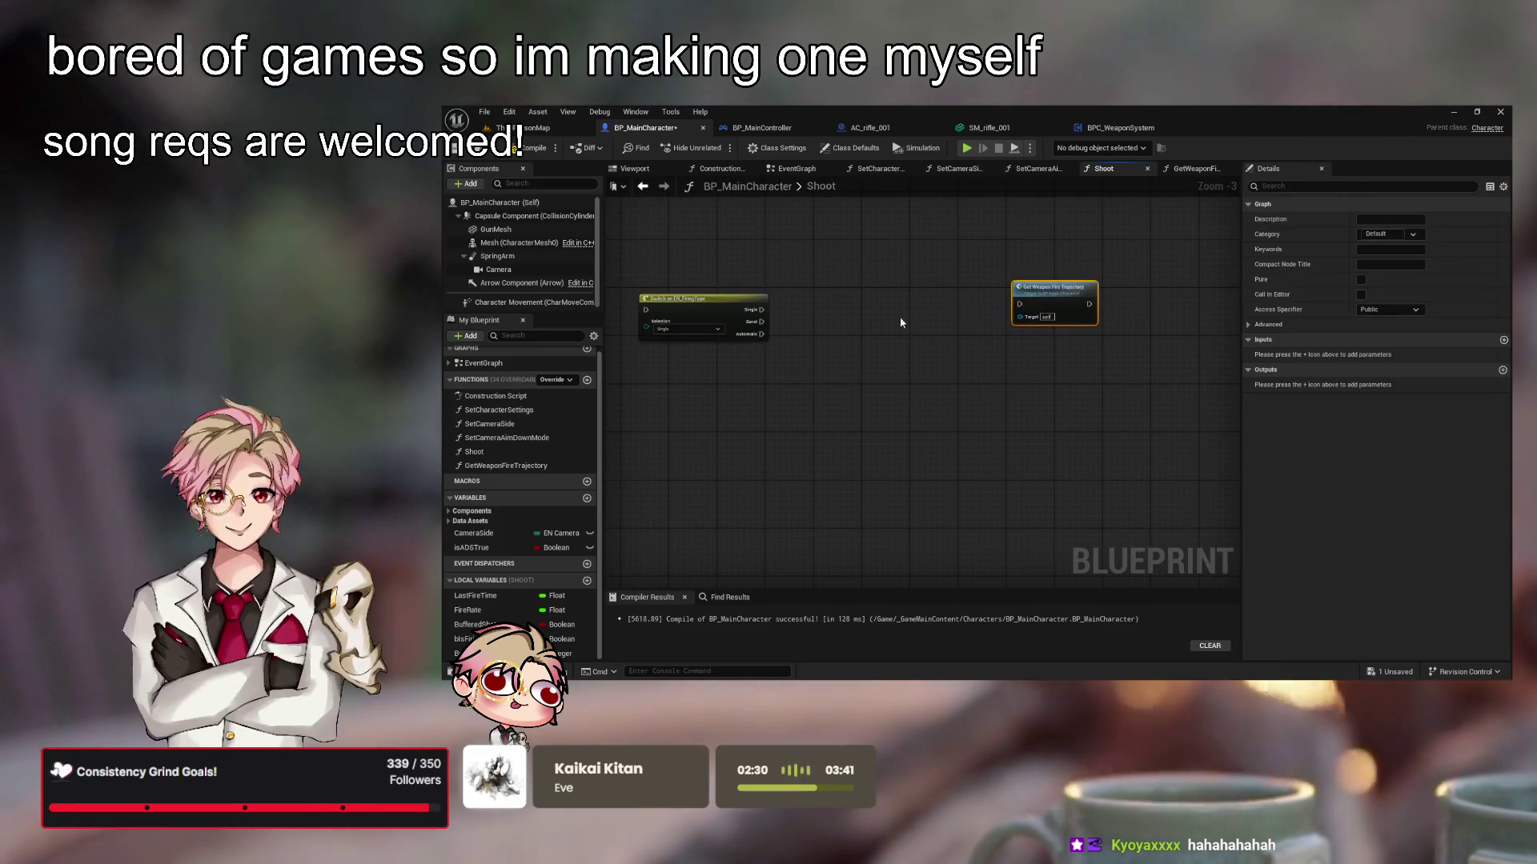
pyautogui.press('Home')
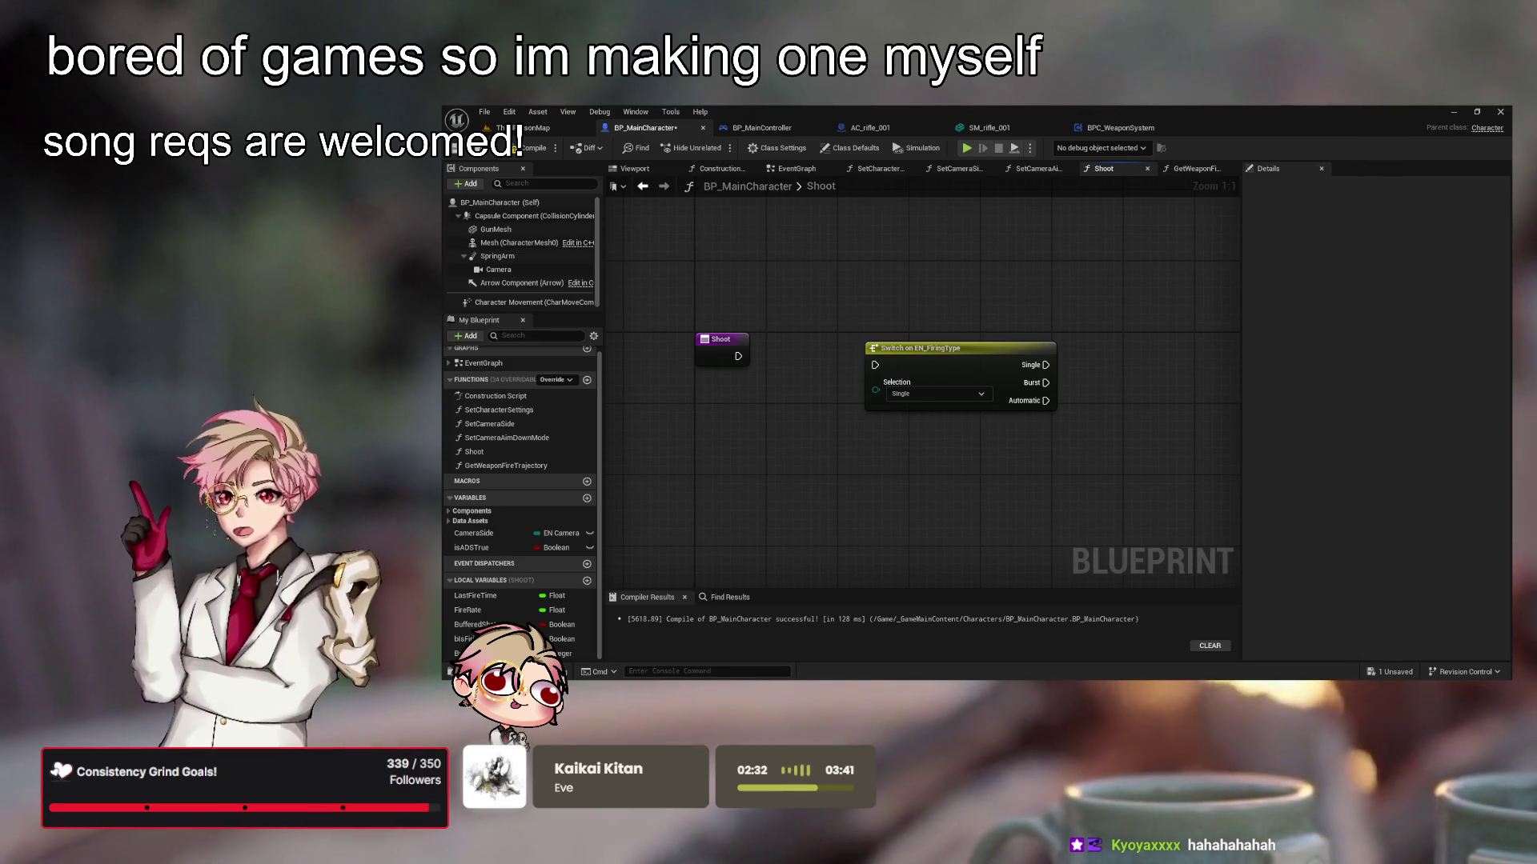
# Briefly wire Shoot into the Switch, then break that wire and move the Switch right
pyautogui.moveTo(752, 384); pyautogui.dragTo(891, 393)
pyautogui.moveTo(992, 391); pyautogui.dragTo(946, 392)
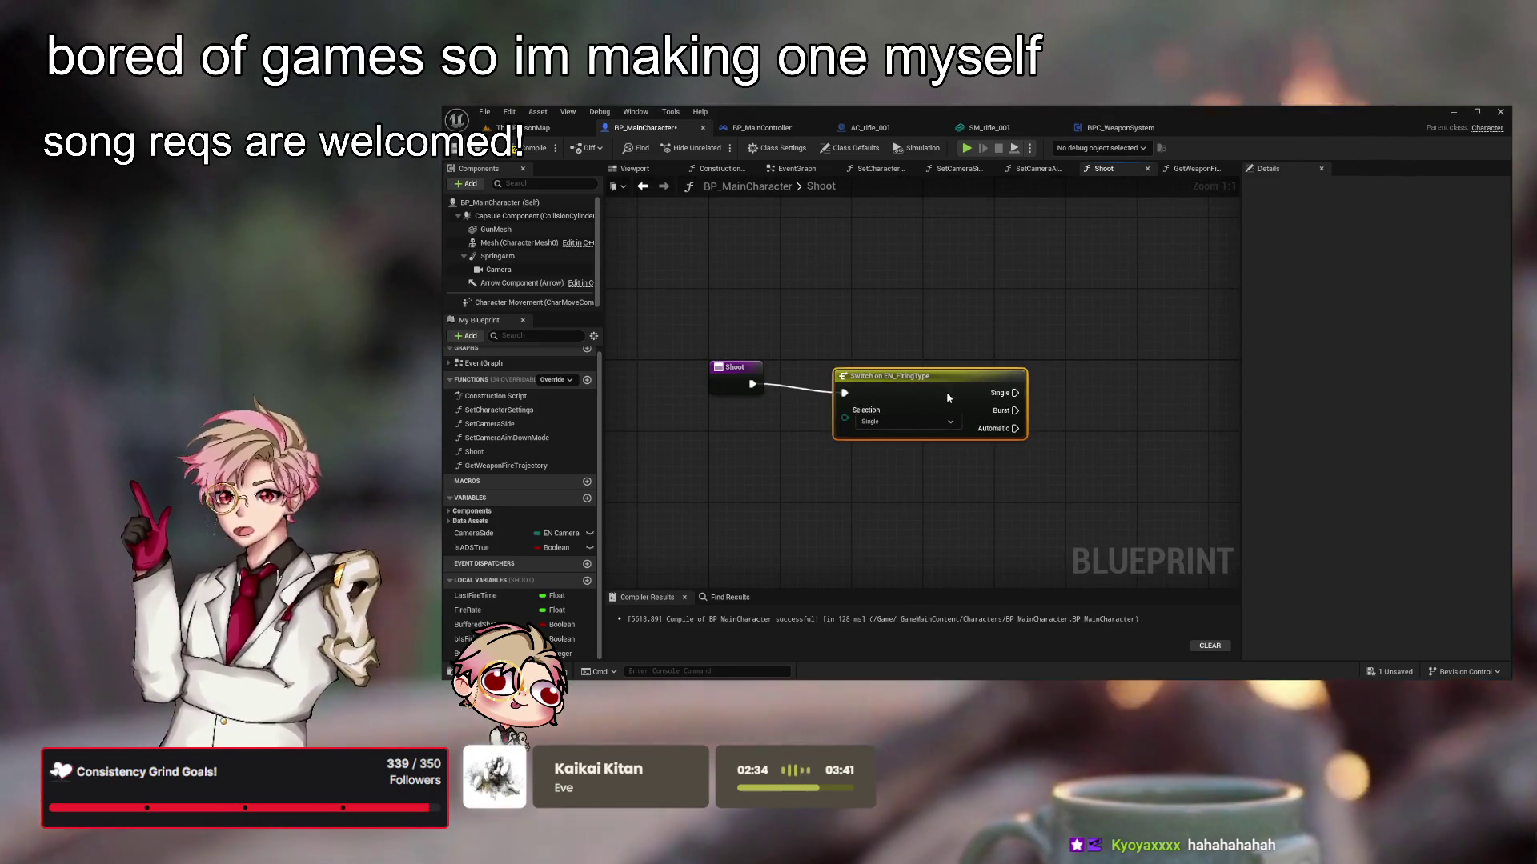
pyautogui.click(735, 368)
pyautogui.click(867, 383)
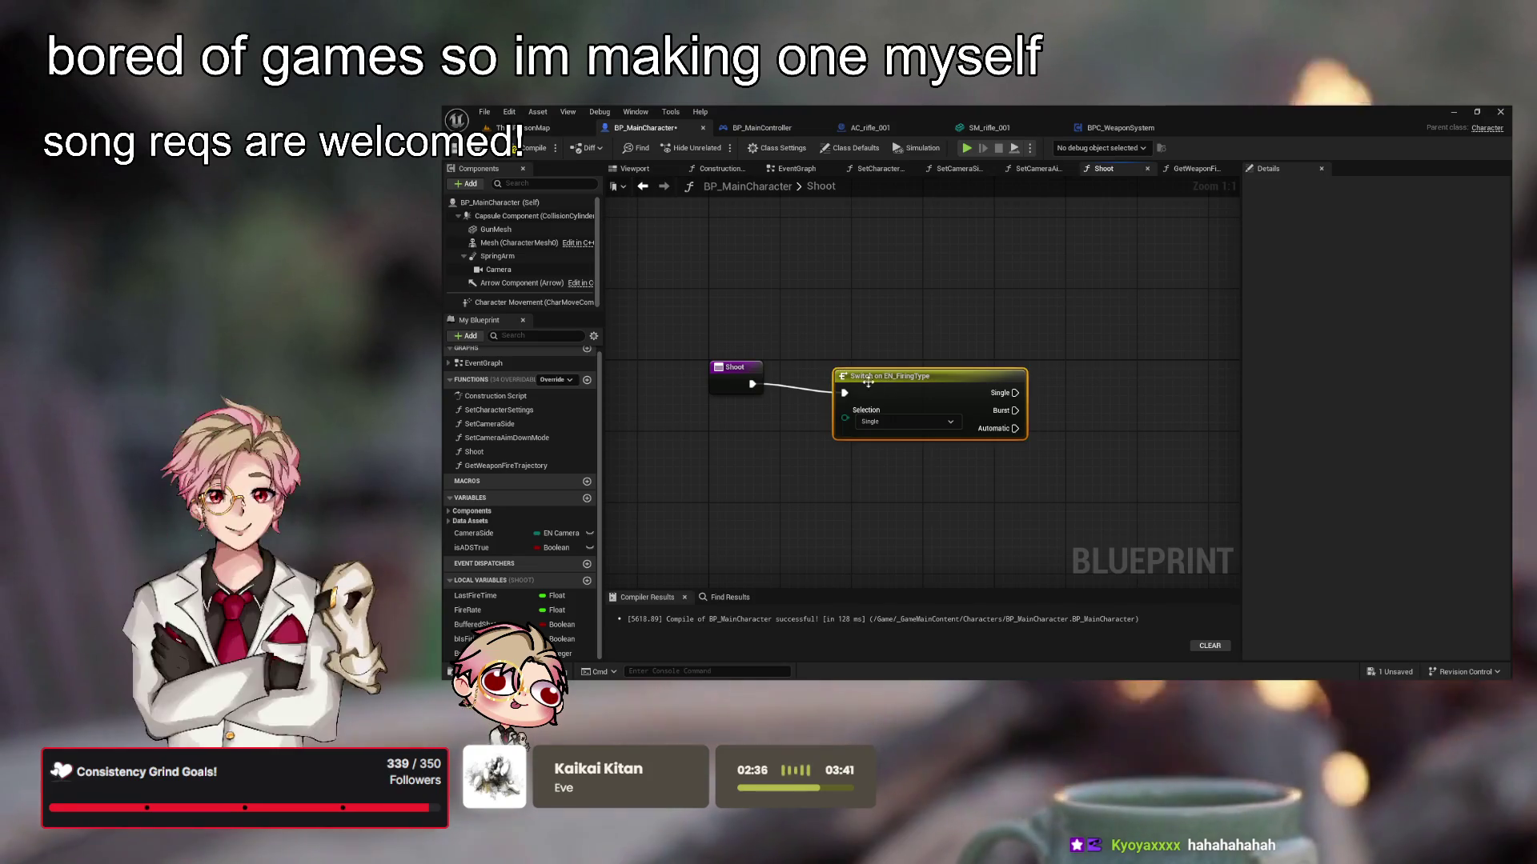
pyautogui.keyDown('alt'); pyautogui.click(845, 393); pyautogui.keyUp('alt')
pyautogui.moveTo(895, 378); pyautogui.dragTo(949, 370)
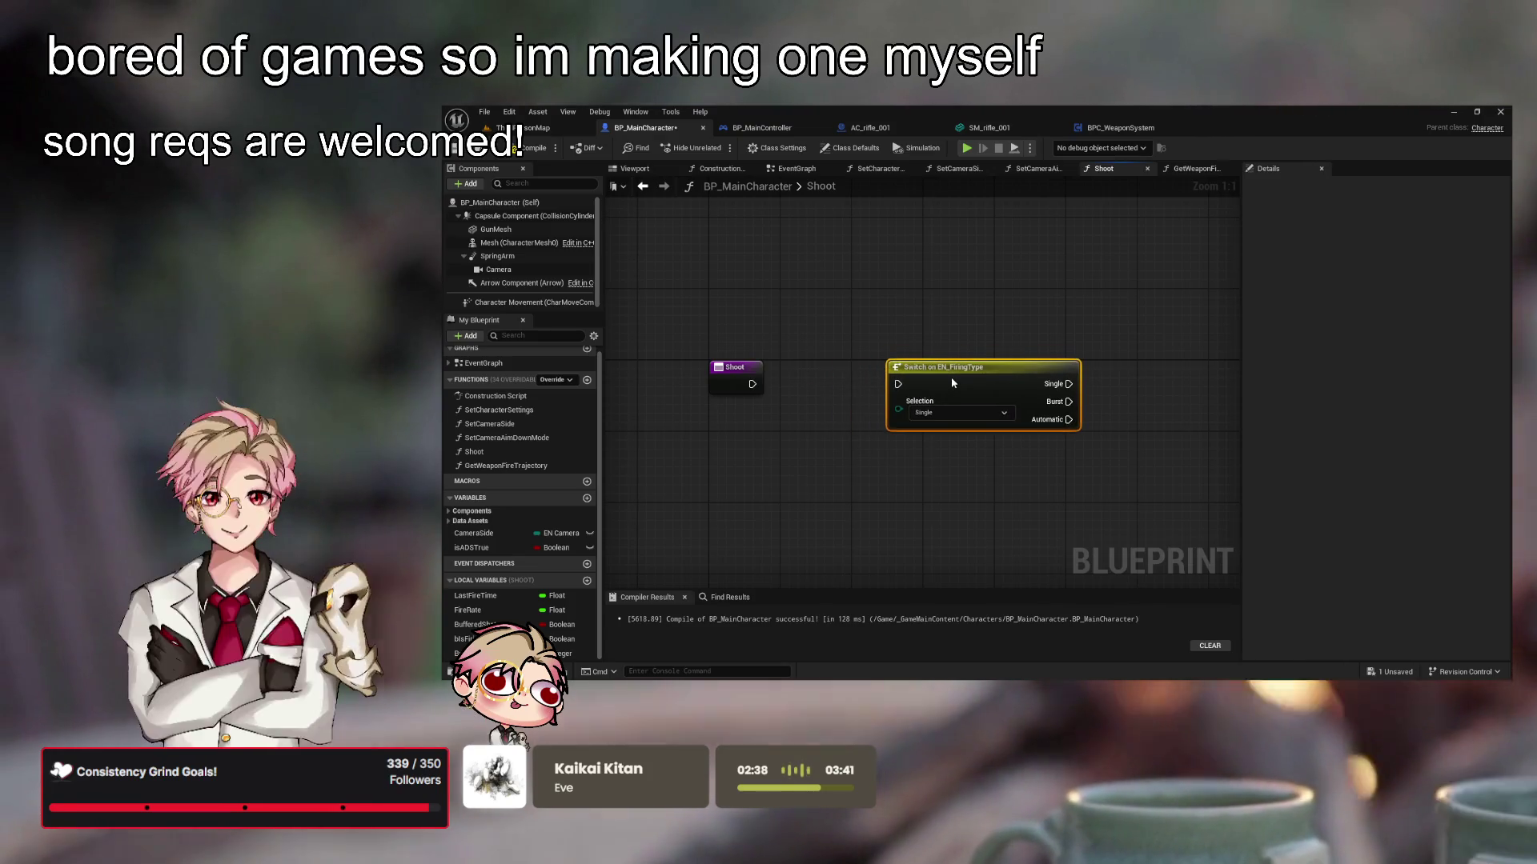
pyautogui.click(848, 461)
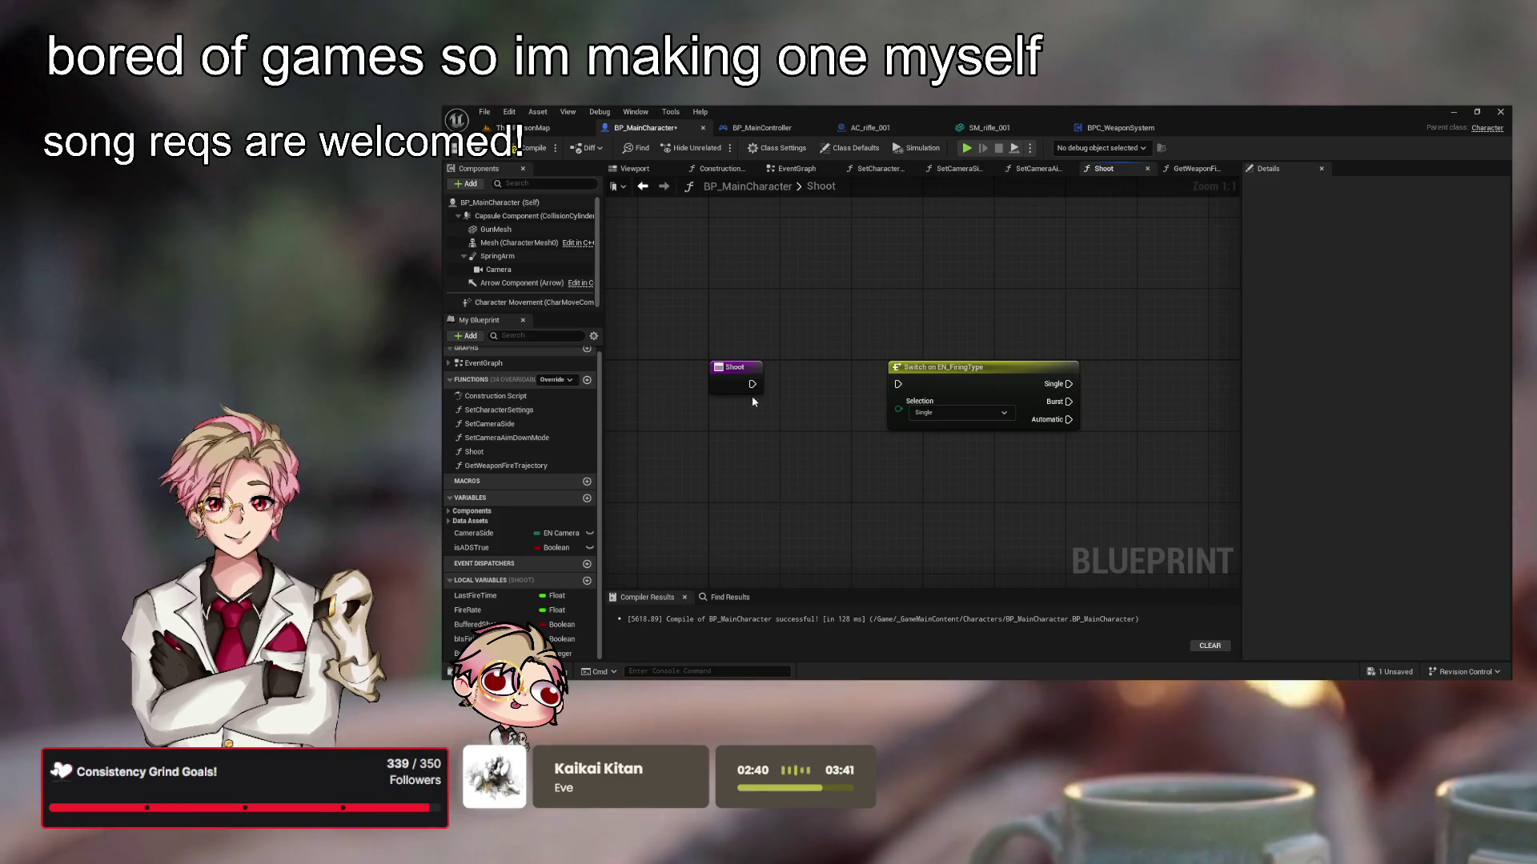
pyautogui.moveTo(949, 407); pyautogui.dragTo(1099, 406)
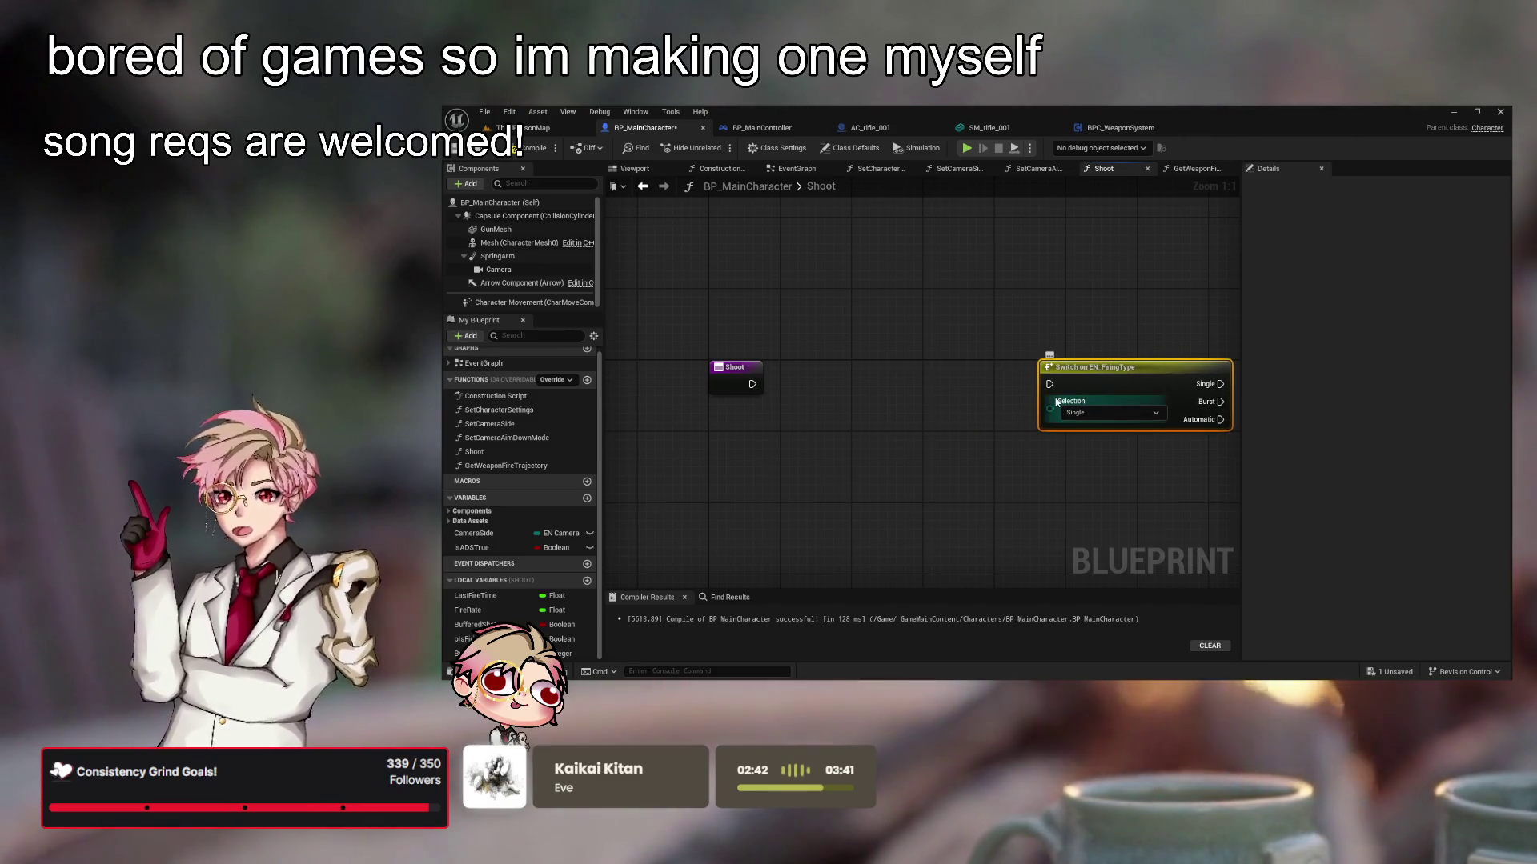
pyautogui.moveTo(953, 371); pyautogui.dragTo(1001, 357)
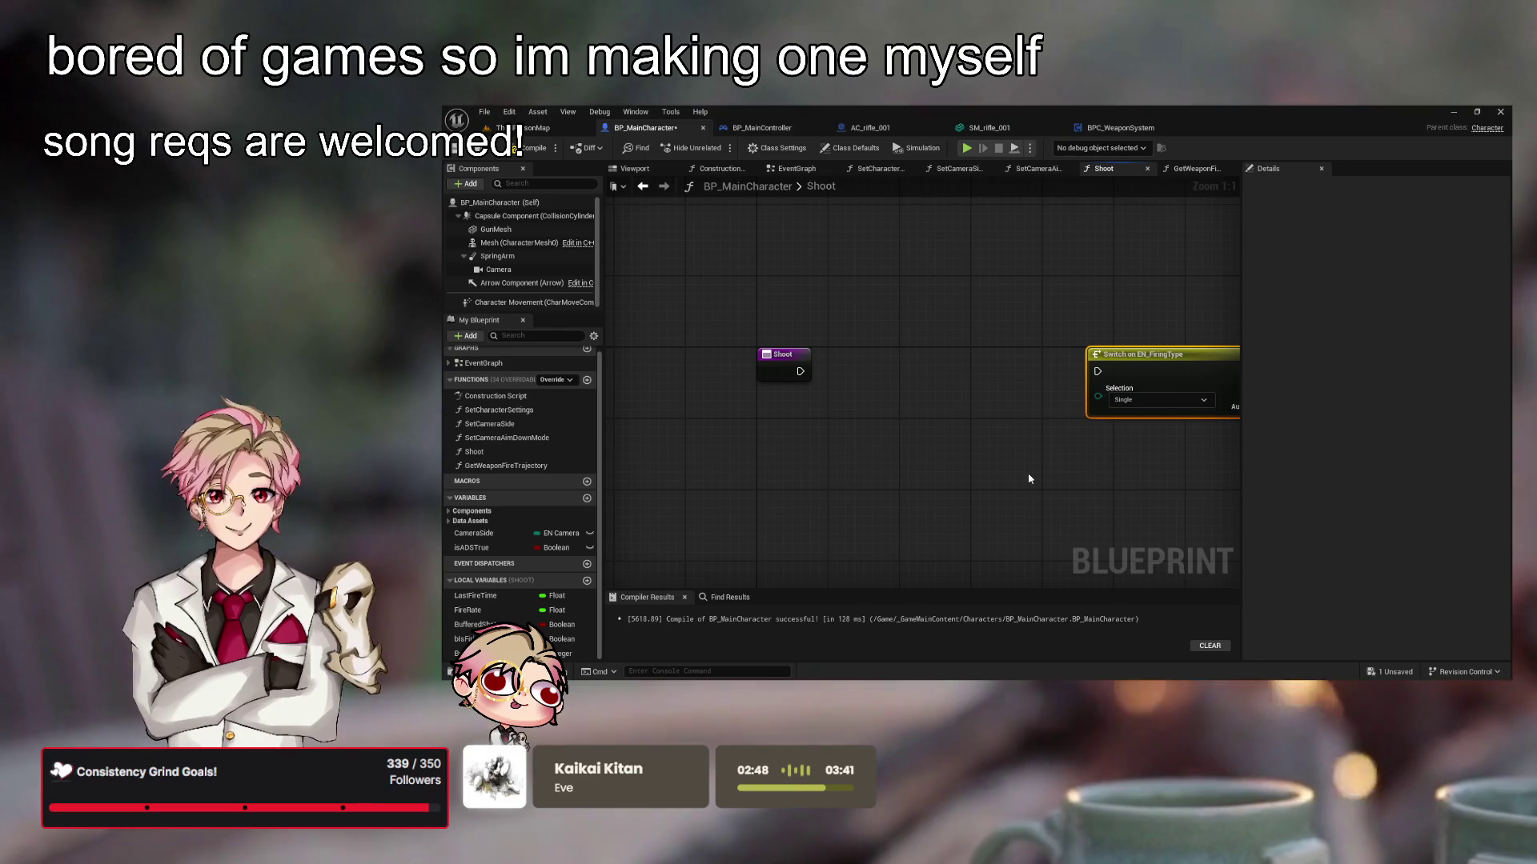
pyautogui.click(947, 436)
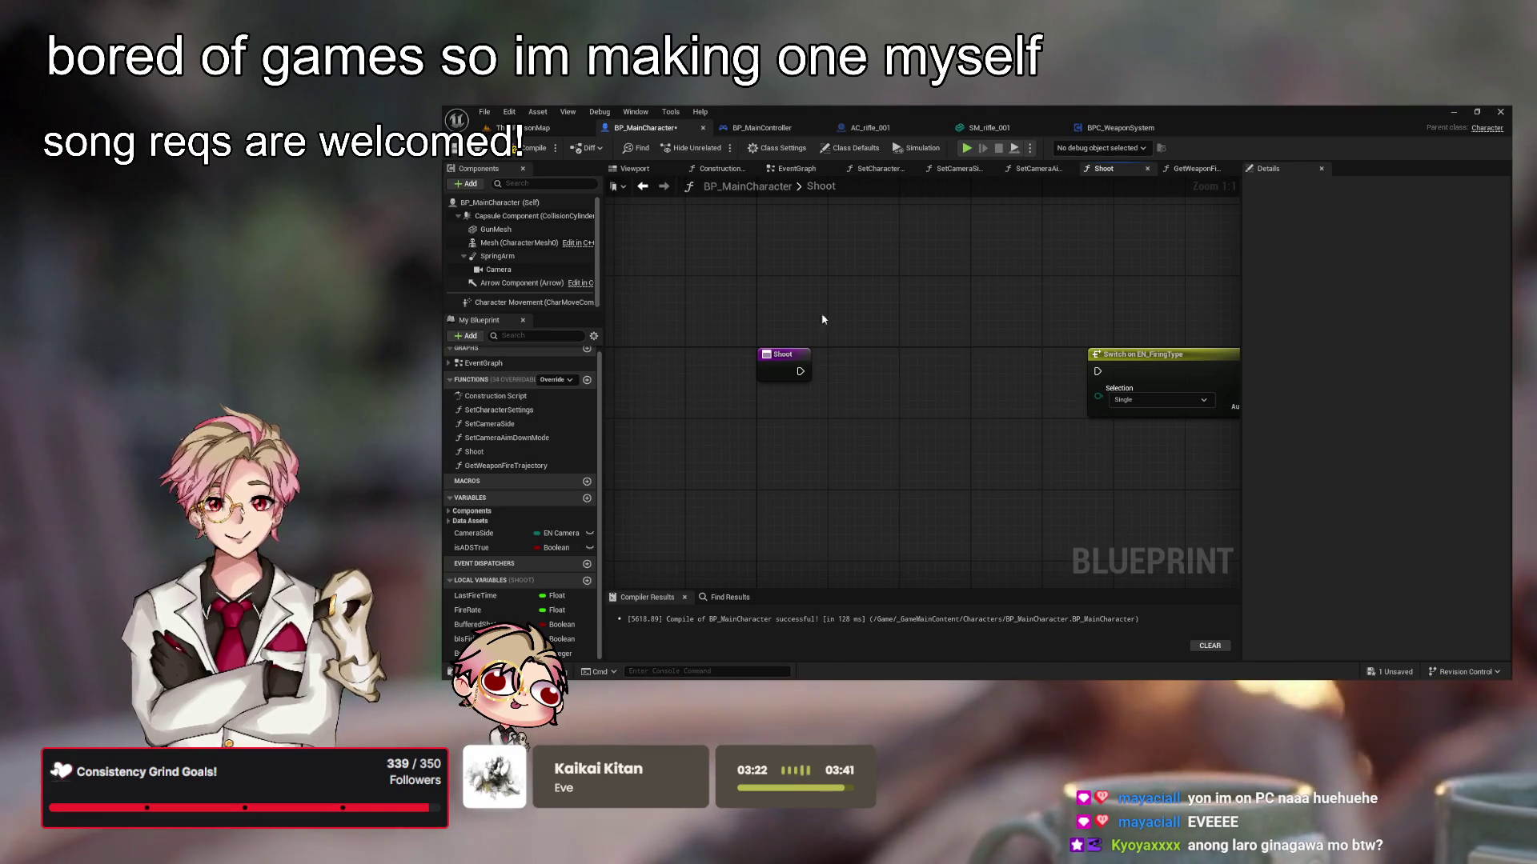
# Test-play, running and jumping over the ramp and blocks, then stop and save with Ctrl+S
pyautogui.click(966, 147)
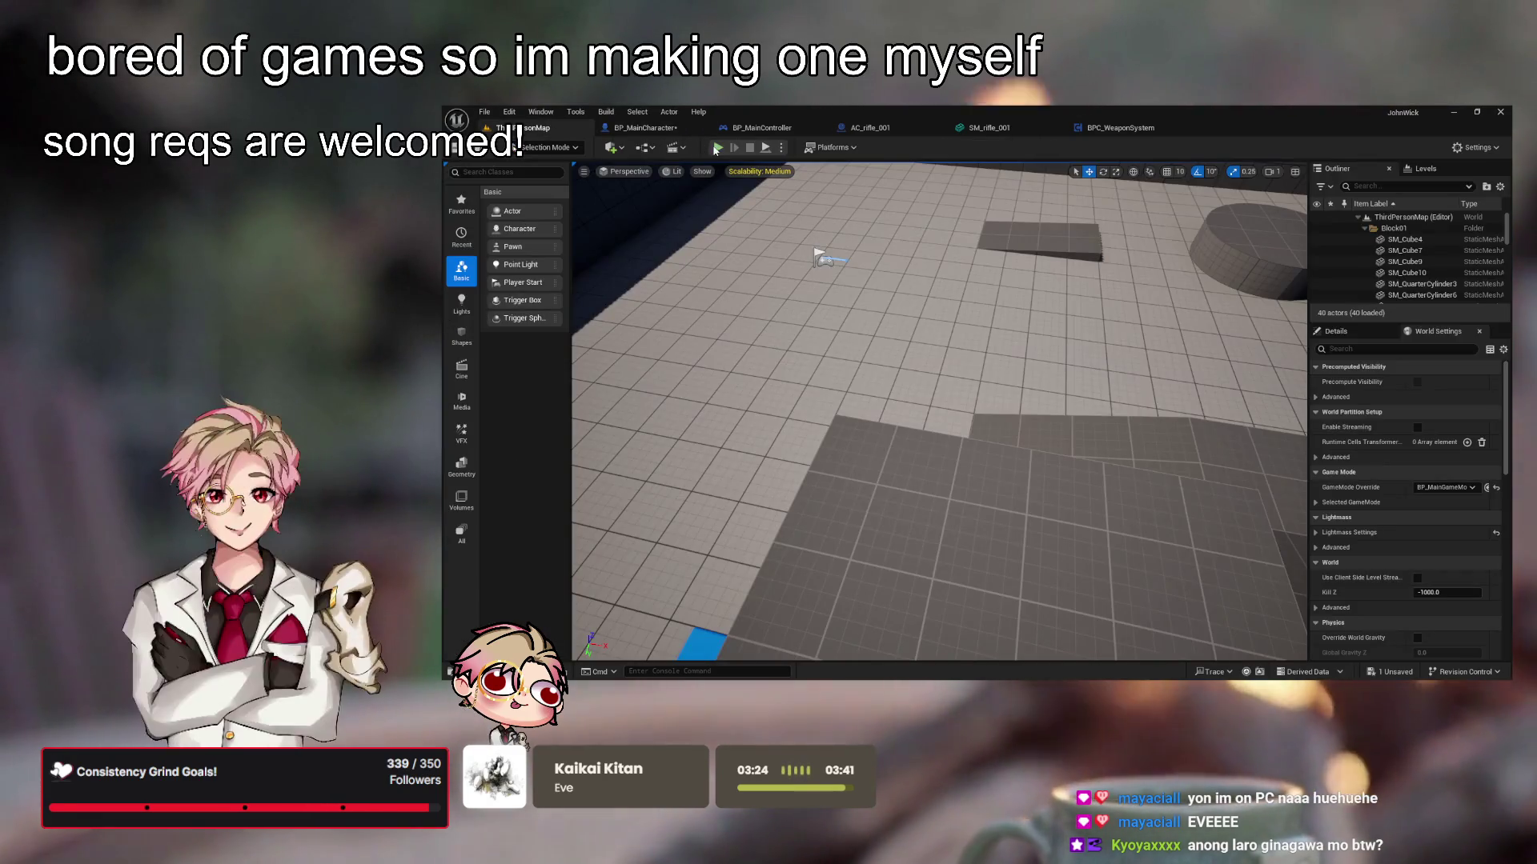
pyautogui.press('w')
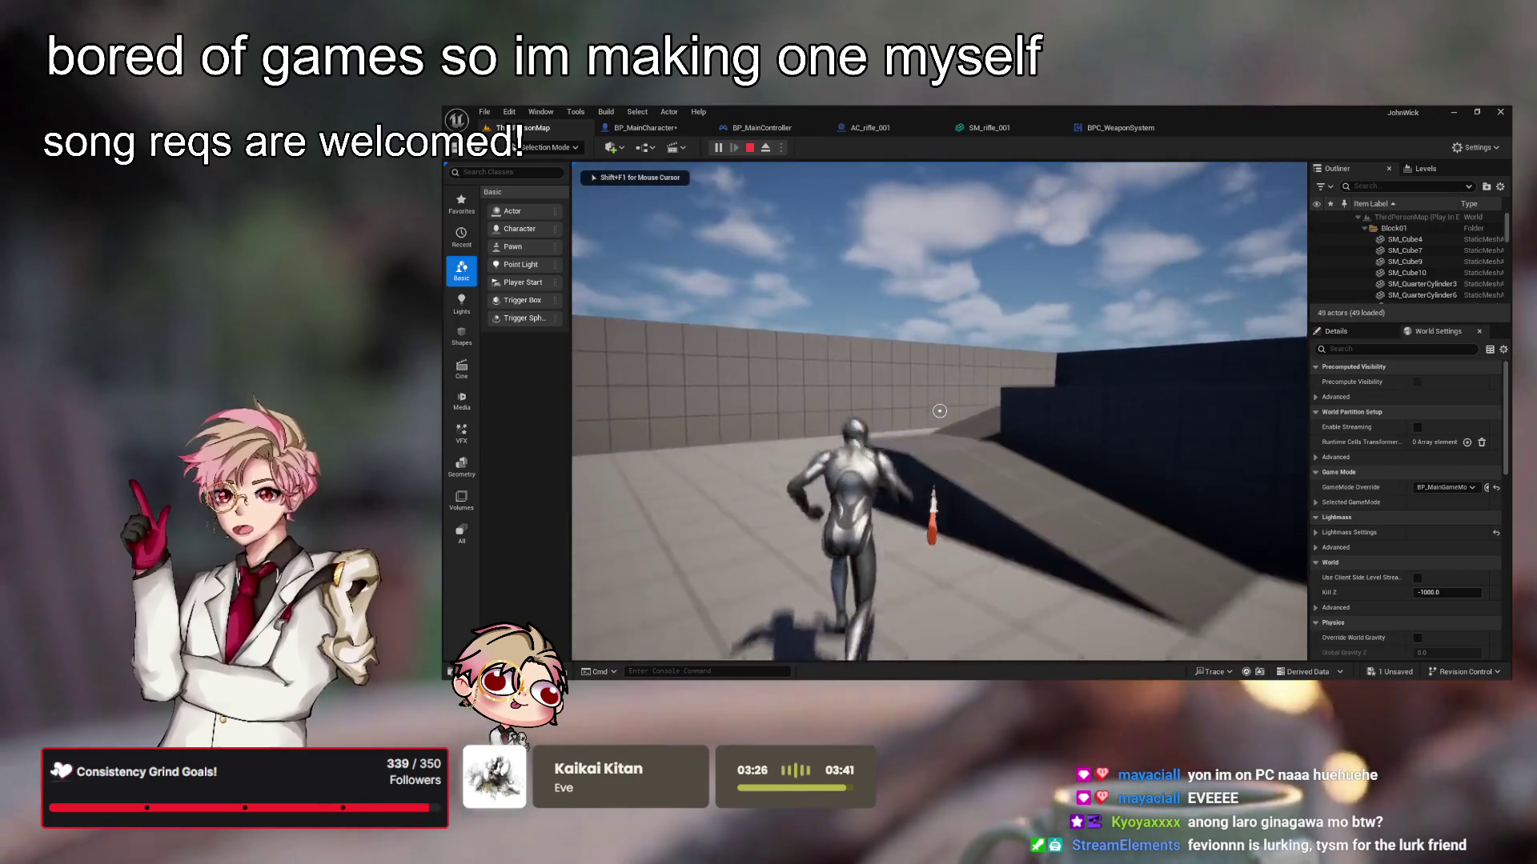
pyautogui.press('space')
pyautogui.press('w')
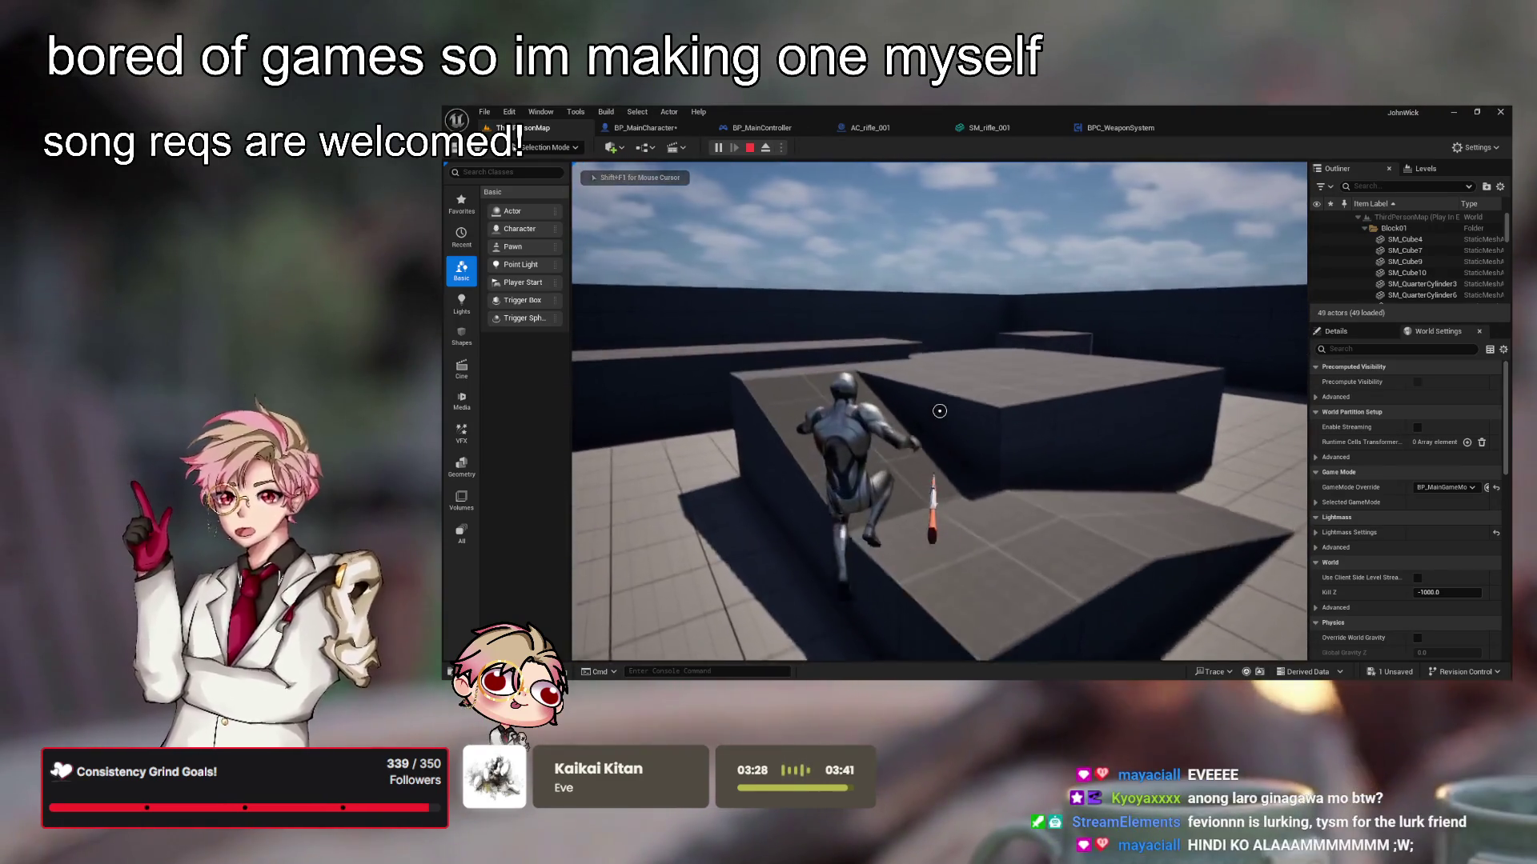
pyautogui.press('w')
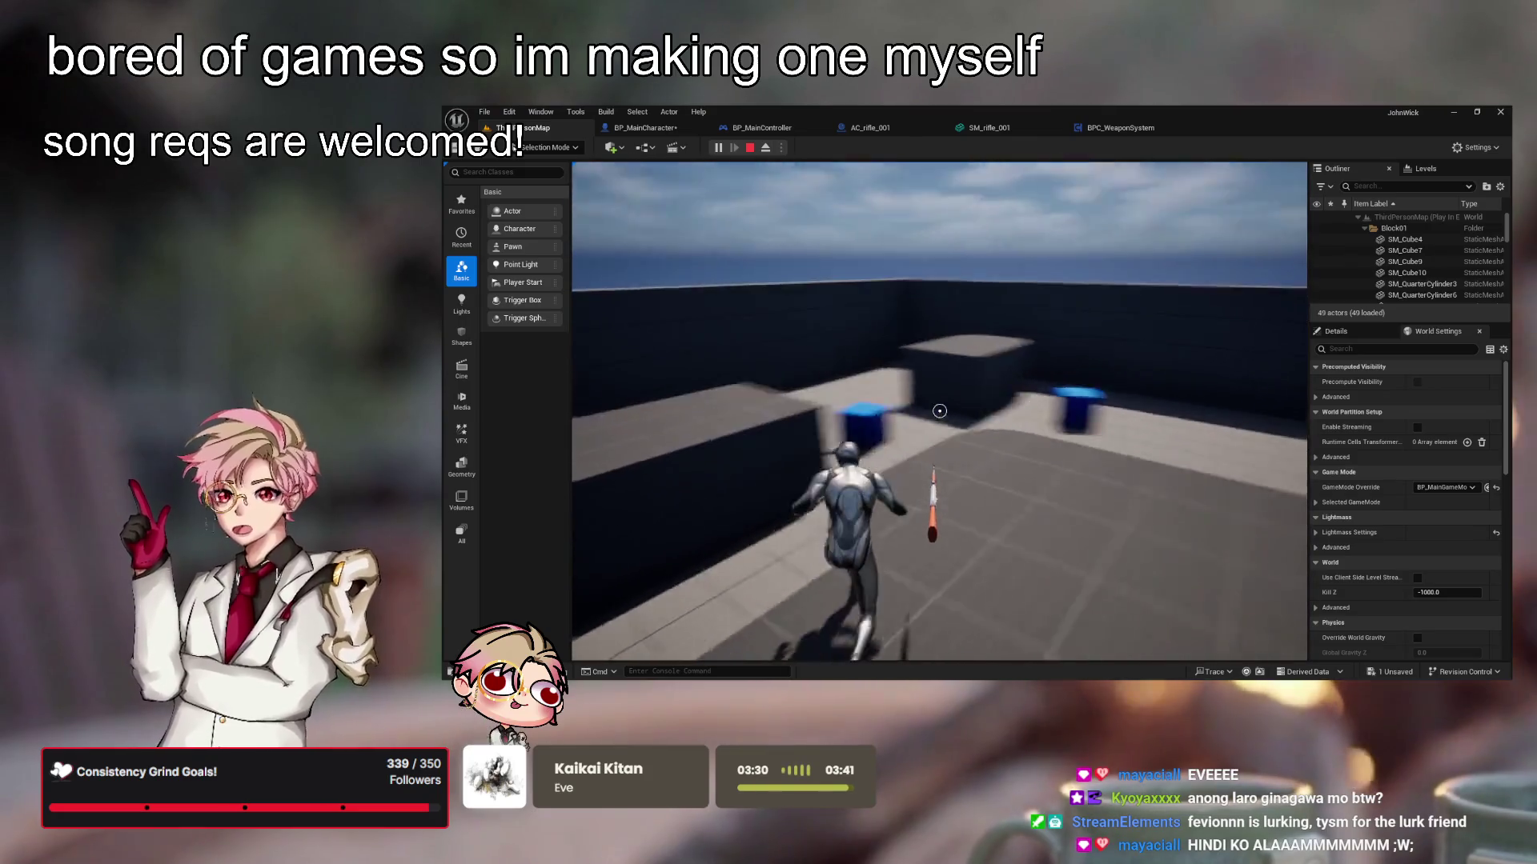
pyautogui.press('w')
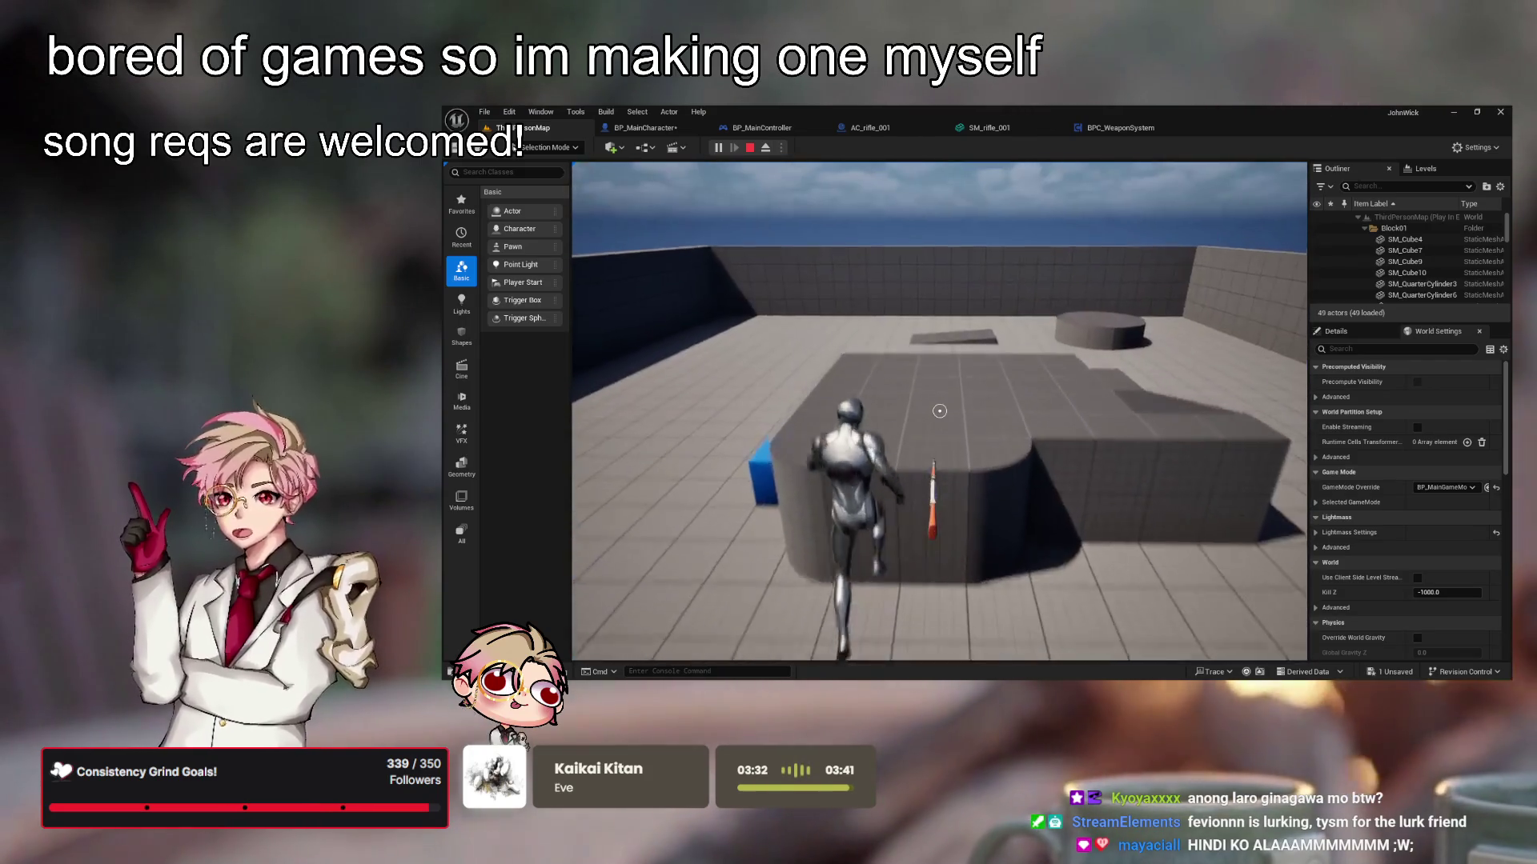
pyautogui.press('space')
pyautogui.press('w')
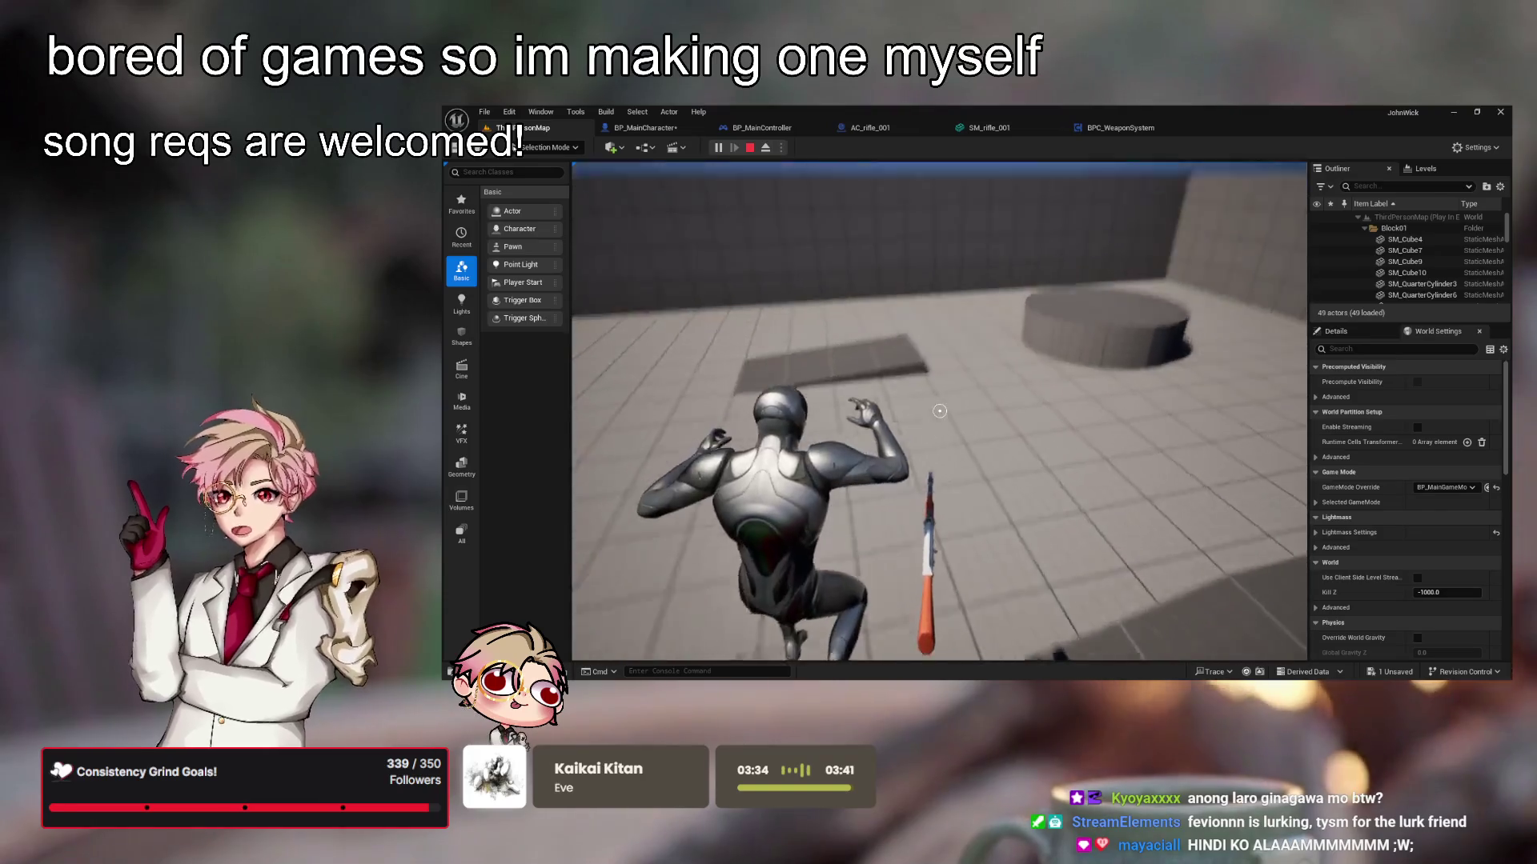
pyautogui.press('w')
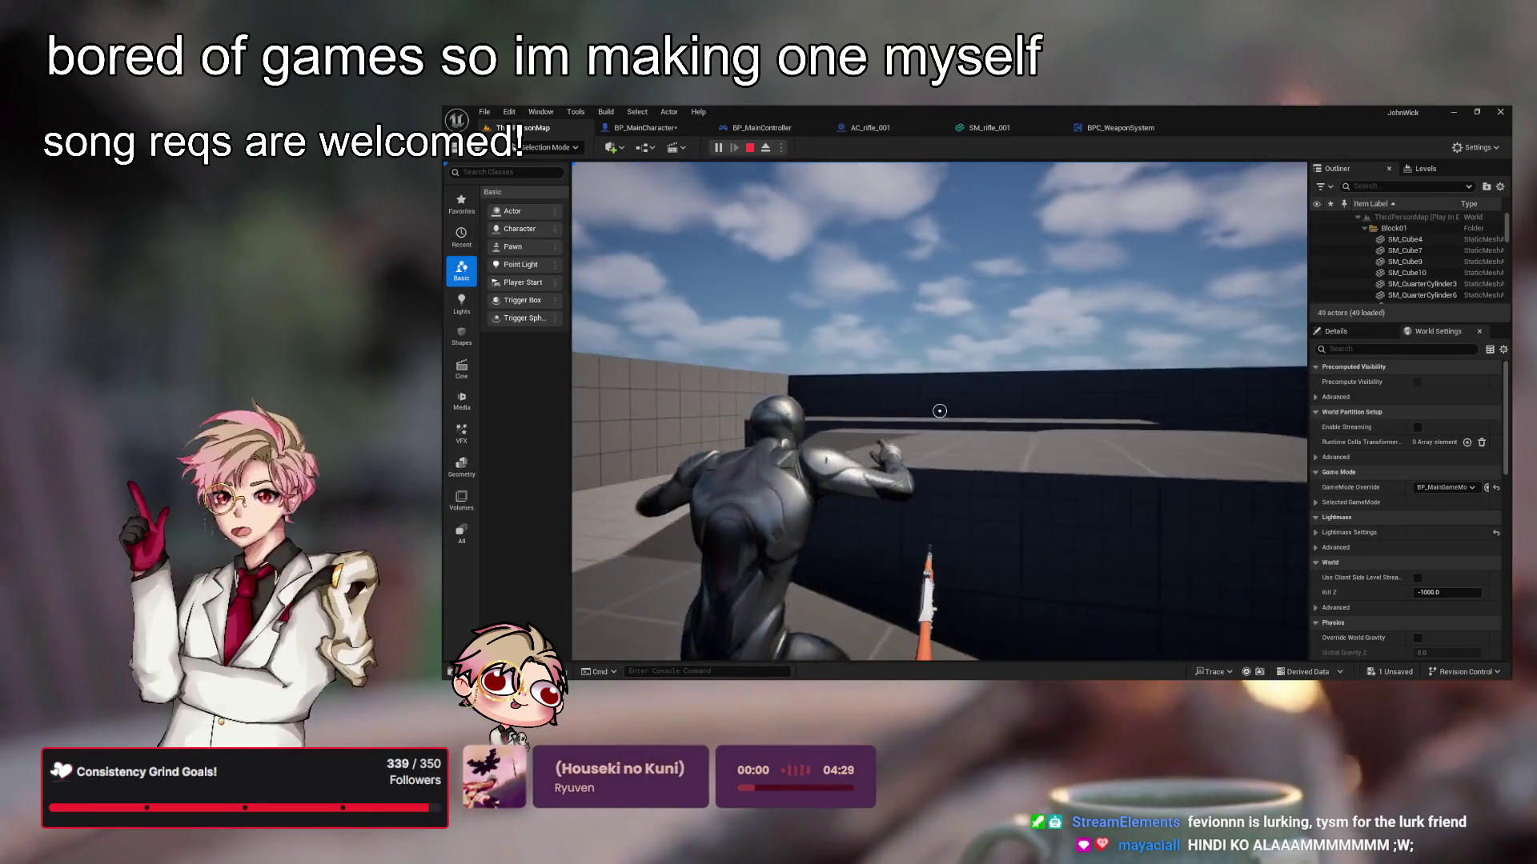
pyautogui.press('w')
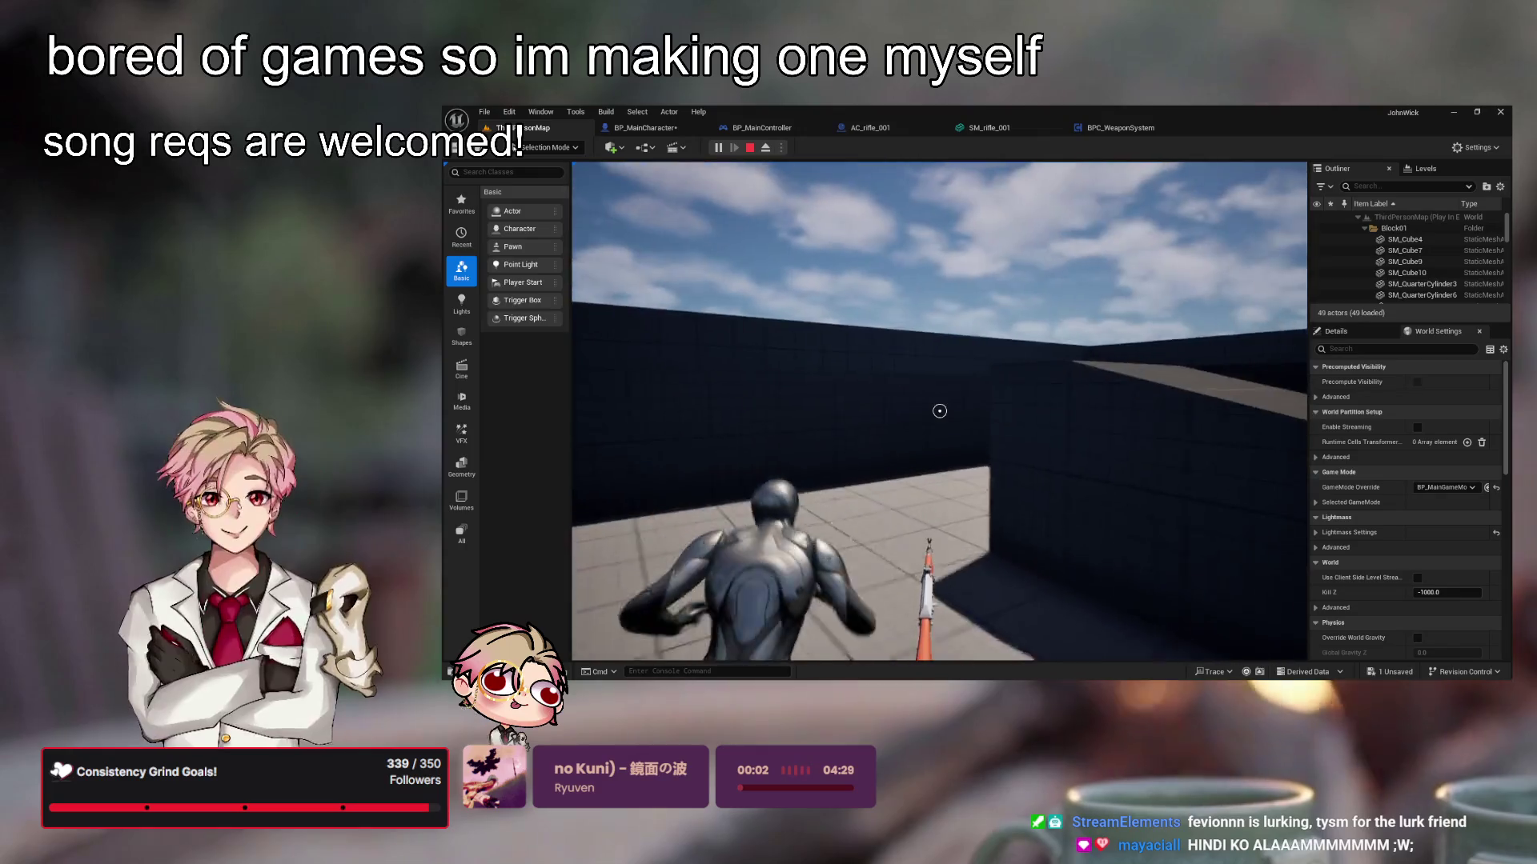
pyautogui.press('Escape')
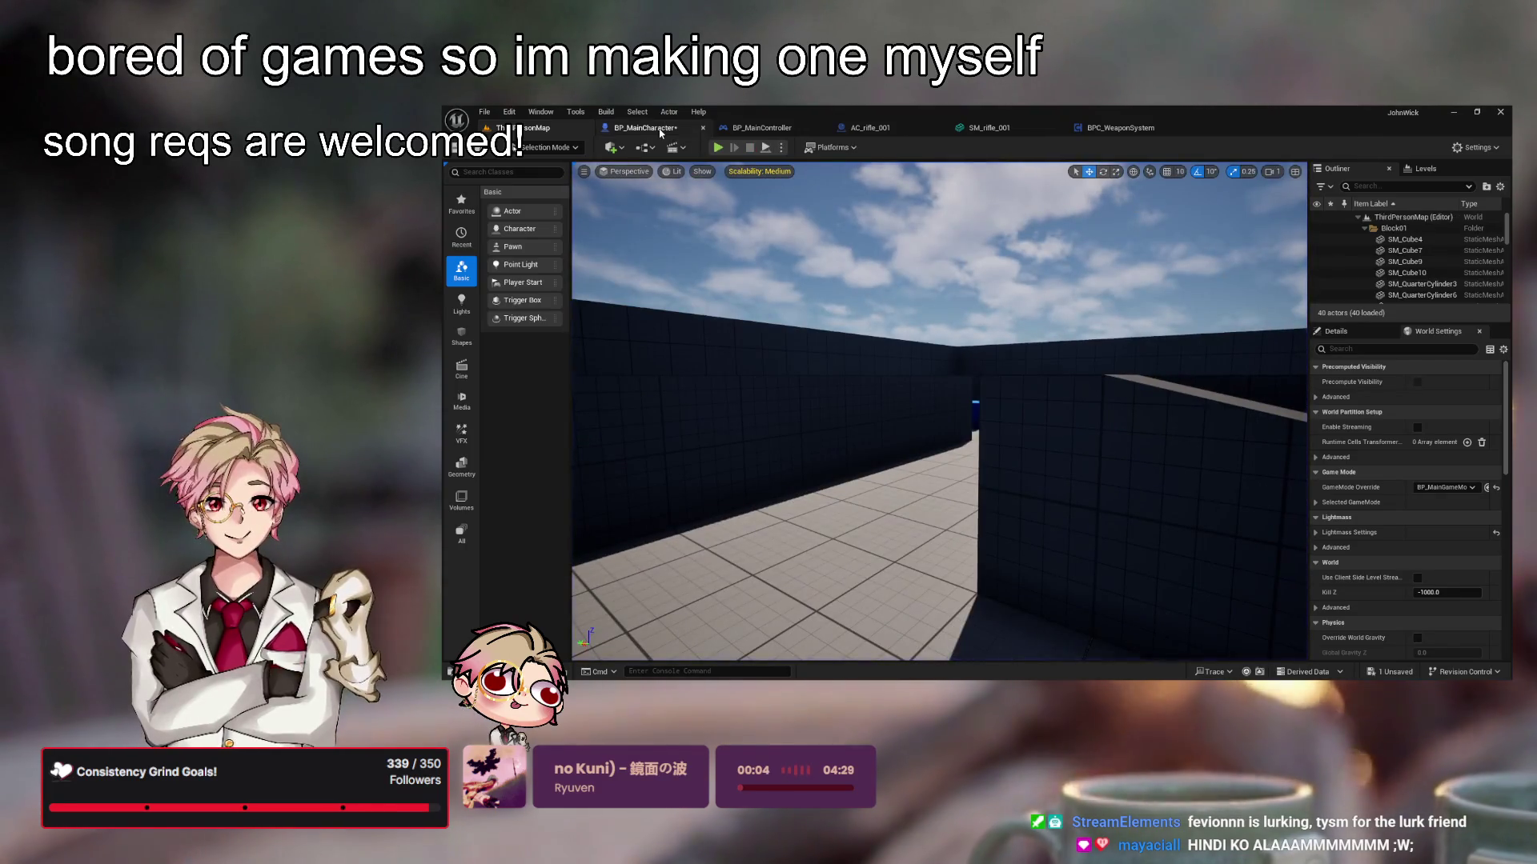
pyautogui.moveTo(909, 302)
pyautogui.mouseDown()
pyautogui.moveTo(933, 322)
pyautogui.moveTo(902, 312)
pyautogui.mouseUp()
pyautogui.hotkey('ctrl', 's')
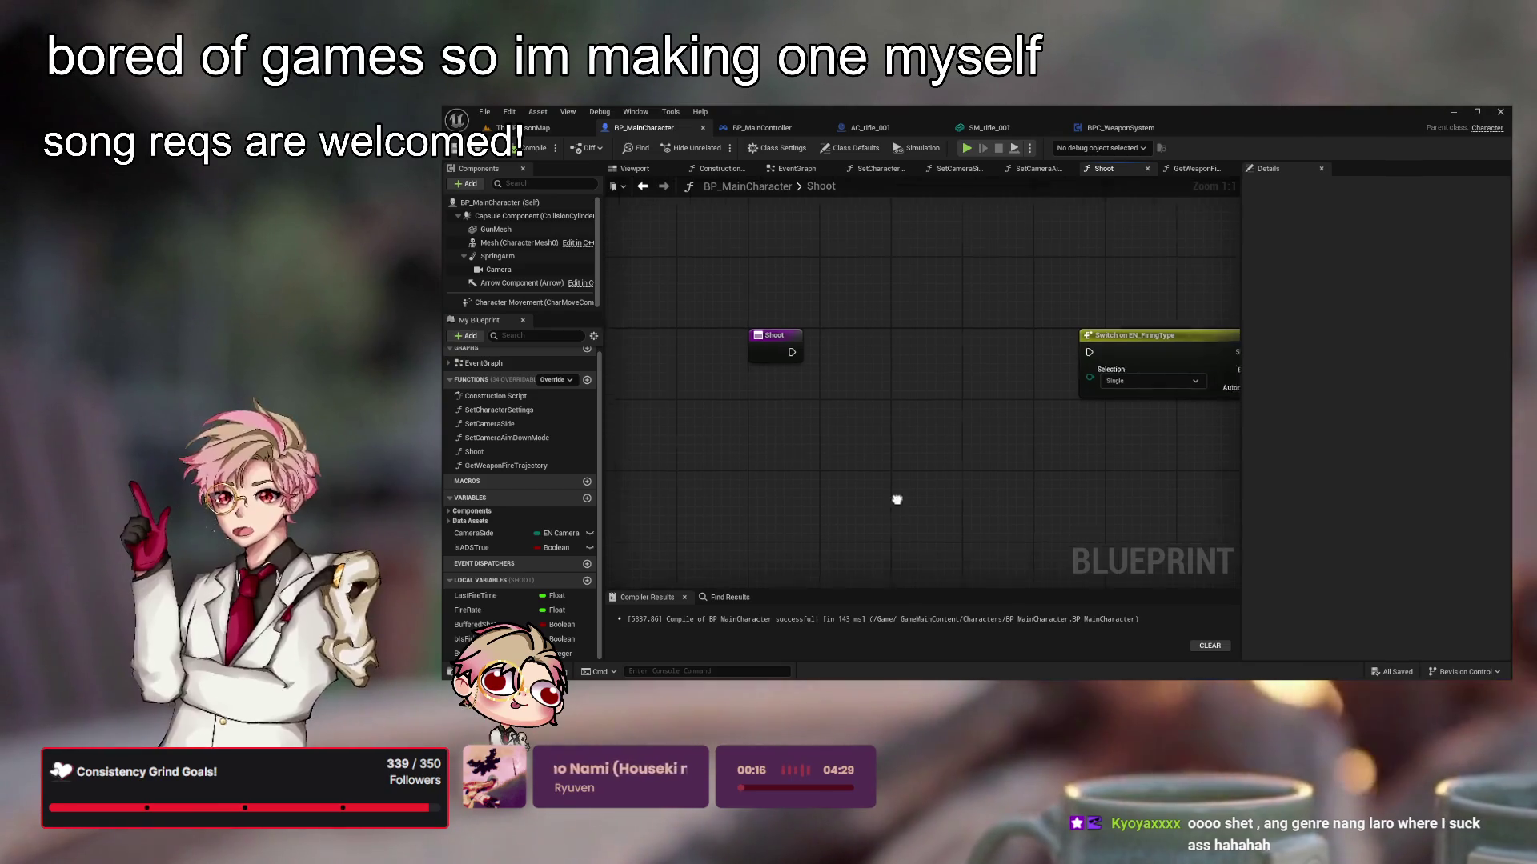
# Reframe the Shoot and Switch nodes, then add the CurrentTime local variable to Shoot
pyautogui.moveTo(894, 501); pyautogui.dragTo(830, 518)
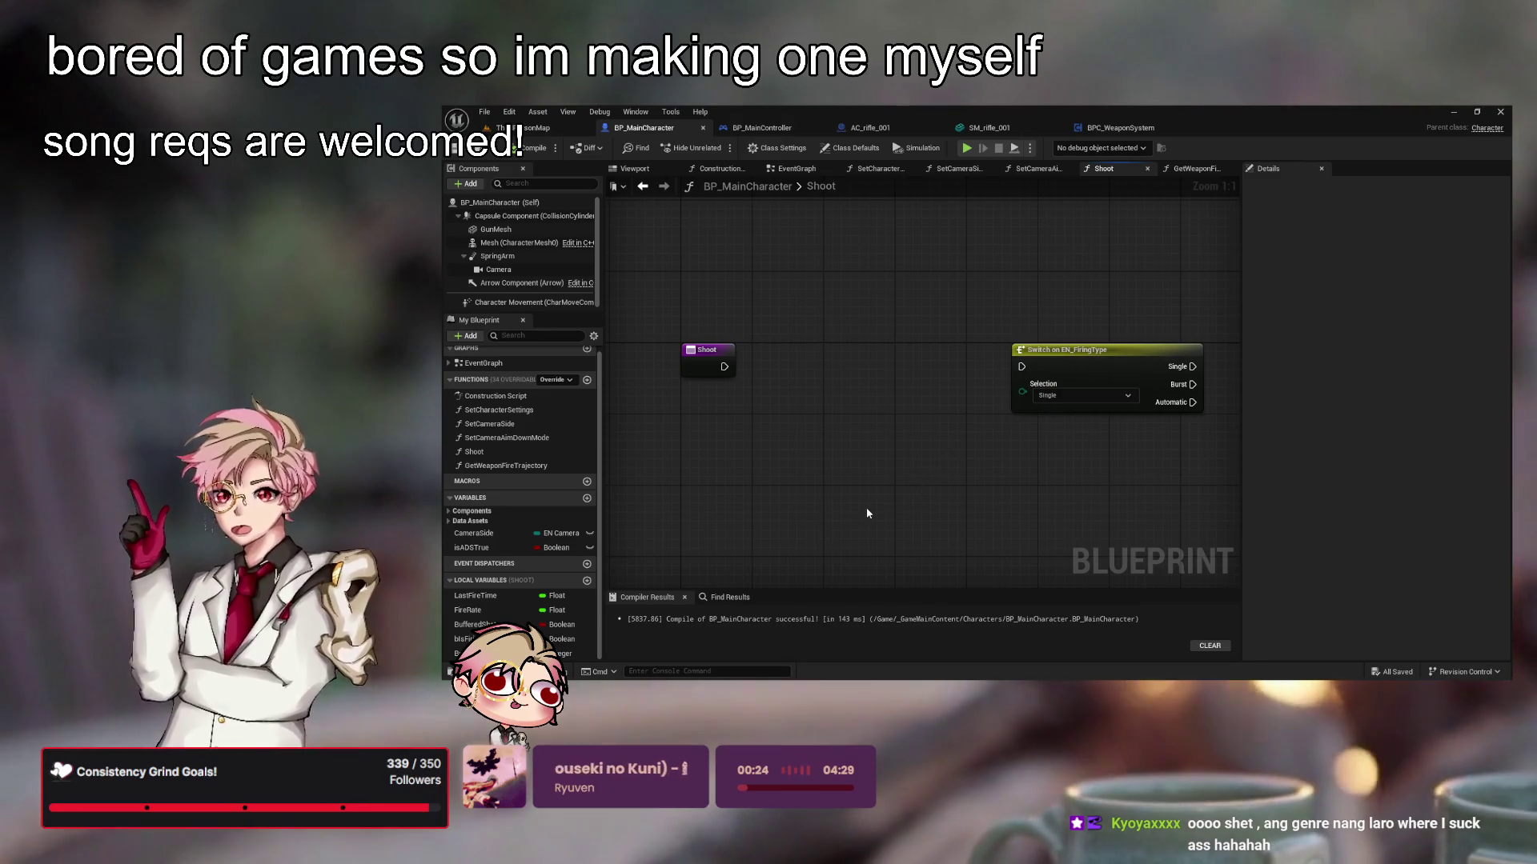
pyautogui.moveTo(866, 507); pyautogui.dragTo(855, 519)
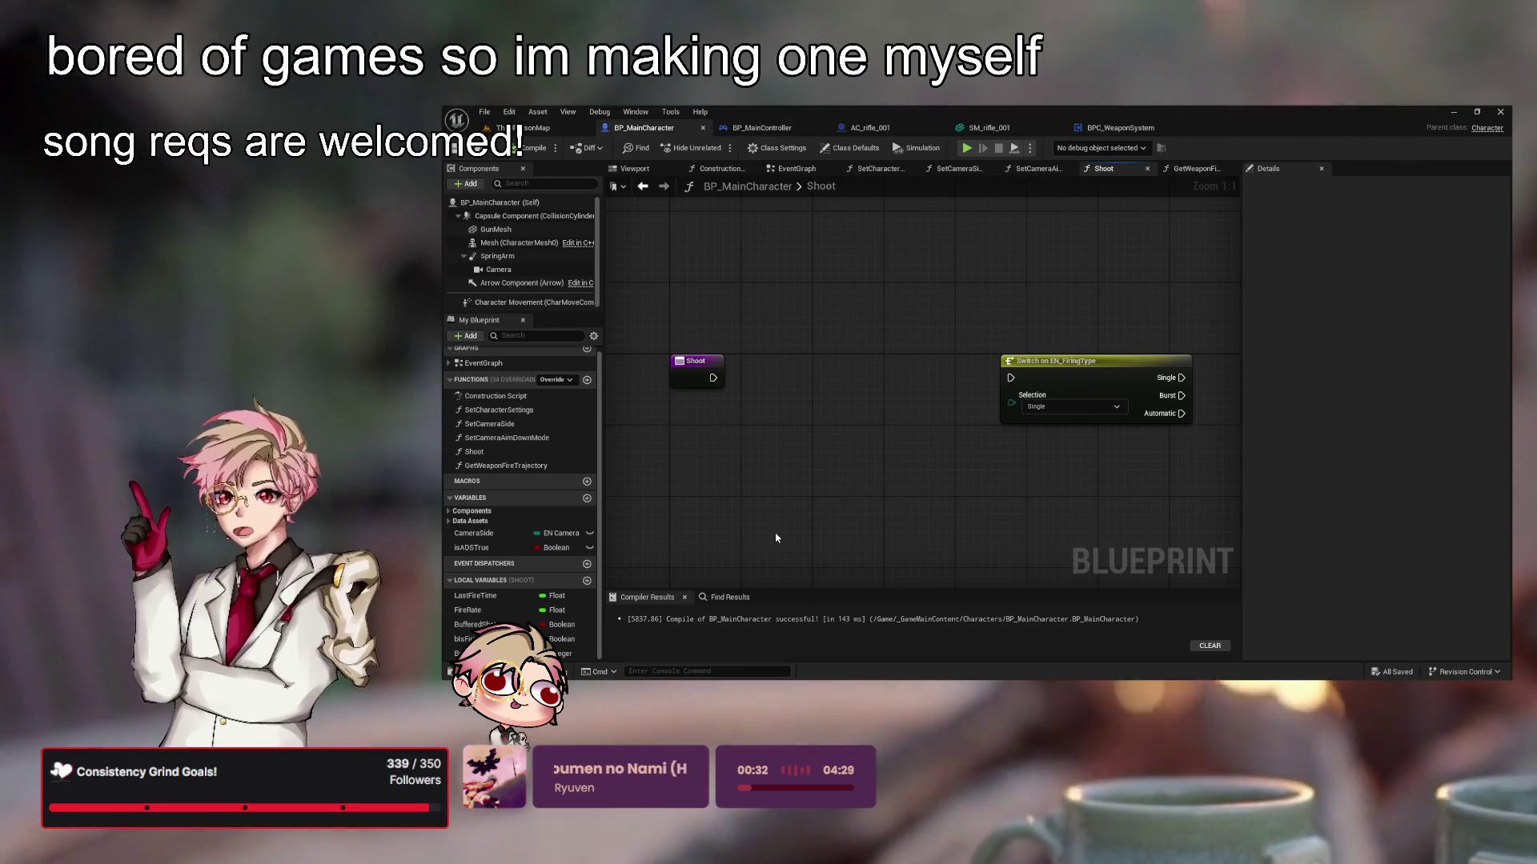
pyautogui.moveTo(678, 494)
pyautogui.mouseDown()
pyautogui.moveTo(755, 461)
pyautogui.moveTo(841, 487)
pyautogui.moveTo(902, 484)
pyautogui.moveTo(884, 493)
pyautogui.mouseUp()
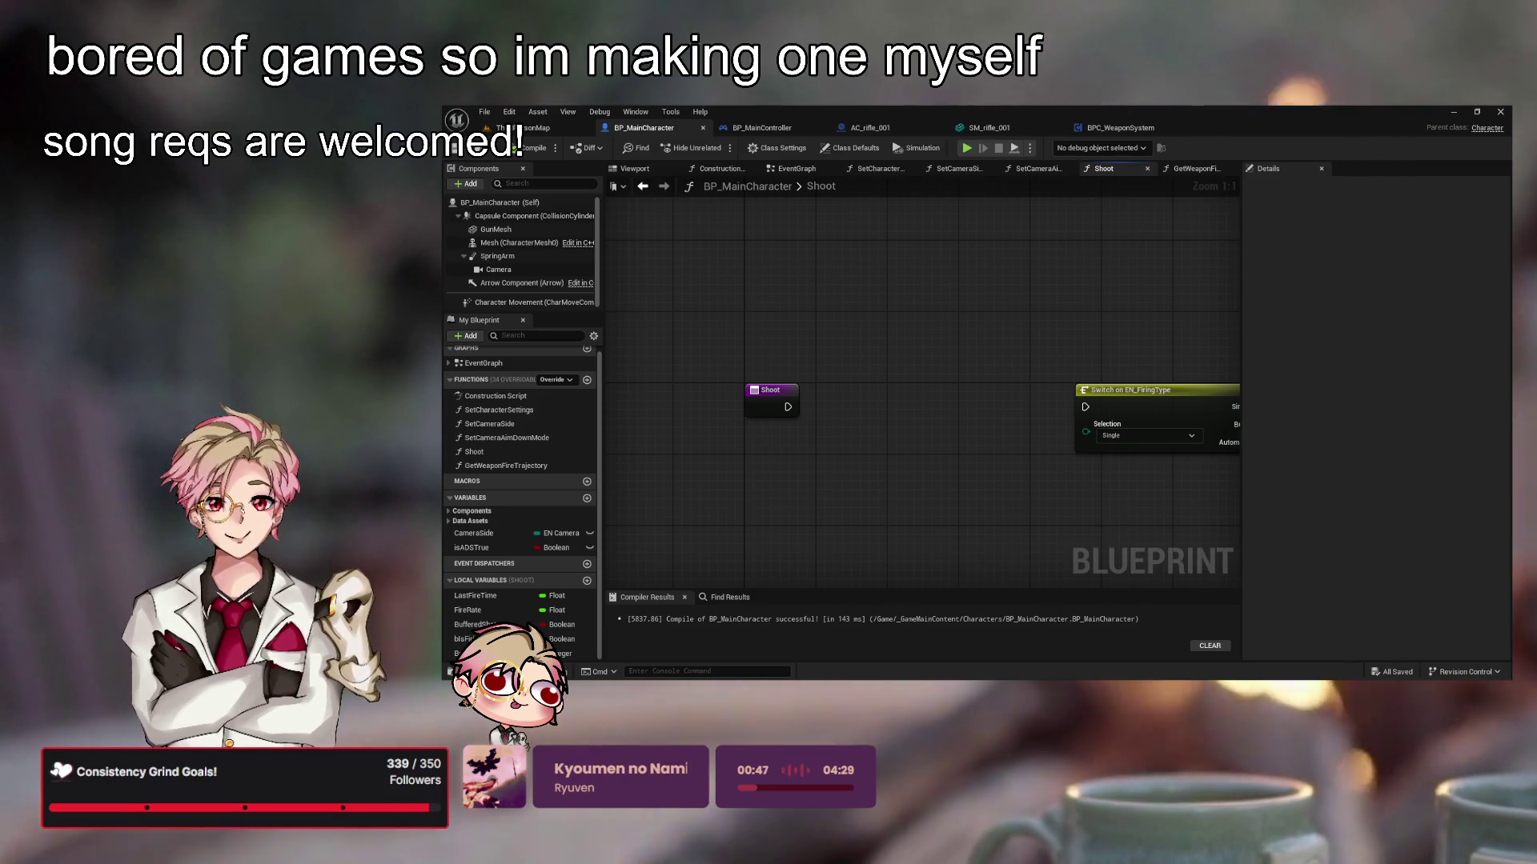
pyautogui.moveTo(1009, 467)
pyautogui.mouseDown()
pyautogui.moveTo(944, 454)
pyautogui.moveTo(957, 483)
pyautogui.moveTo(984, 478)
pyautogui.mouseUp()
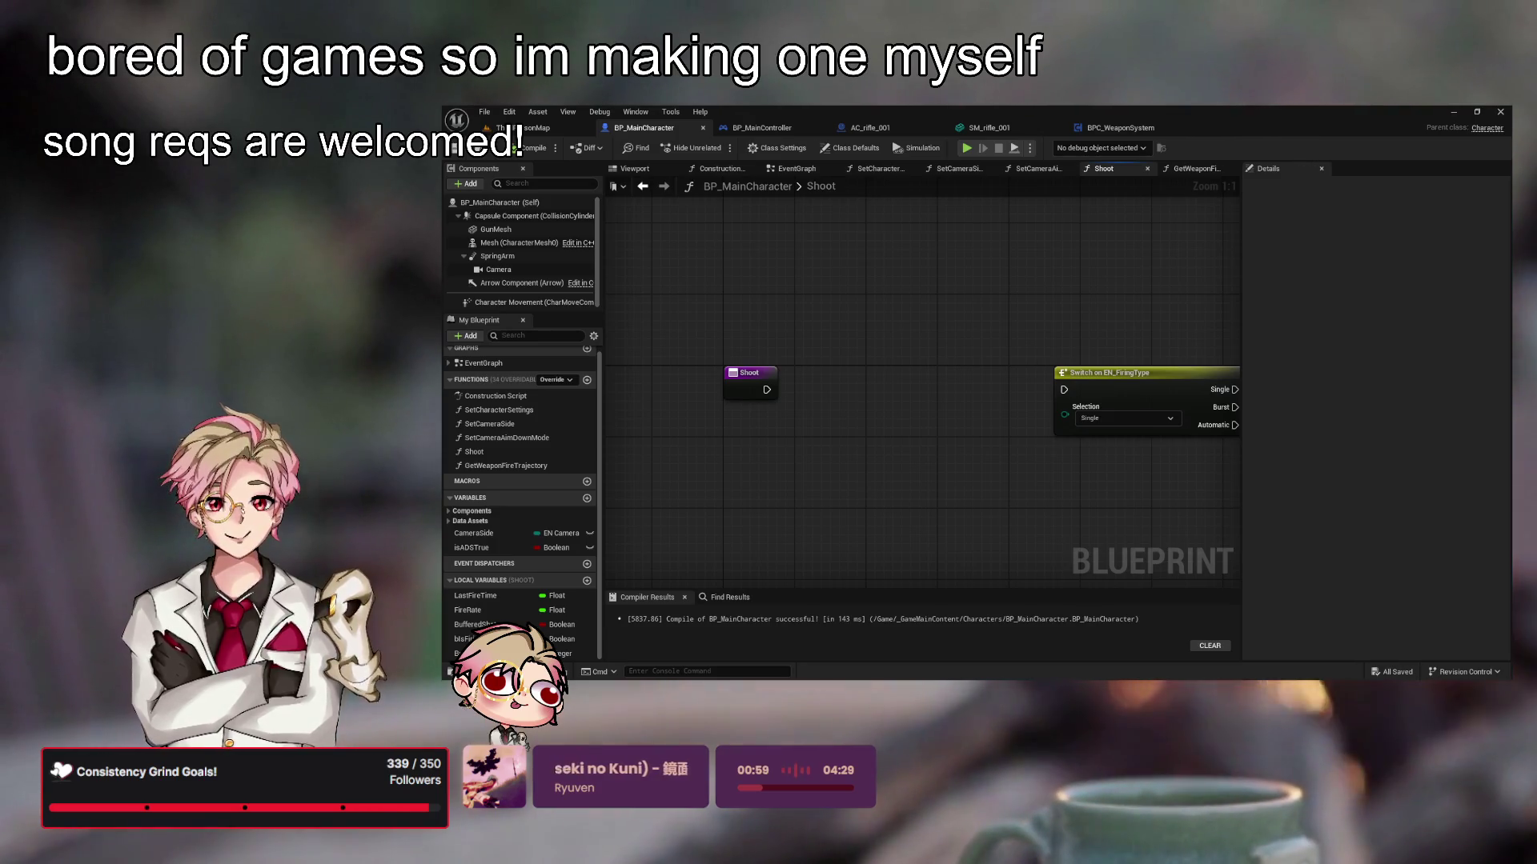
pyautogui.moveTo(839, 419)
pyautogui.mouseDown()
pyautogui.moveTo(944, 395)
pyautogui.moveTo(909, 473)
pyautogui.moveTo(920, 507)
pyautogui.moveTo(934, 489)
pyautogui.mouseUp()
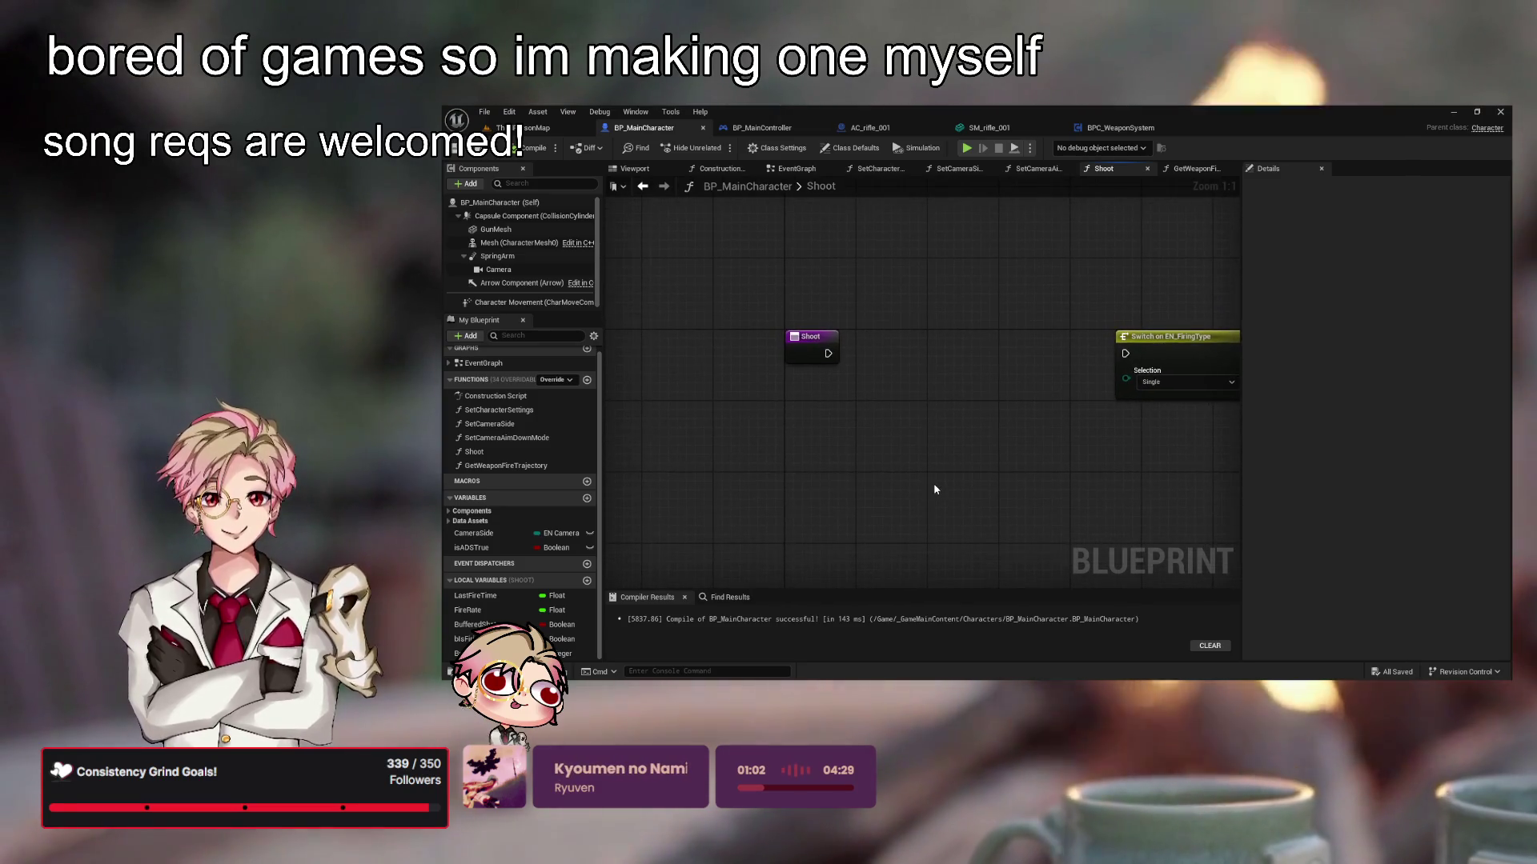
pyautogui.click(586, 582)
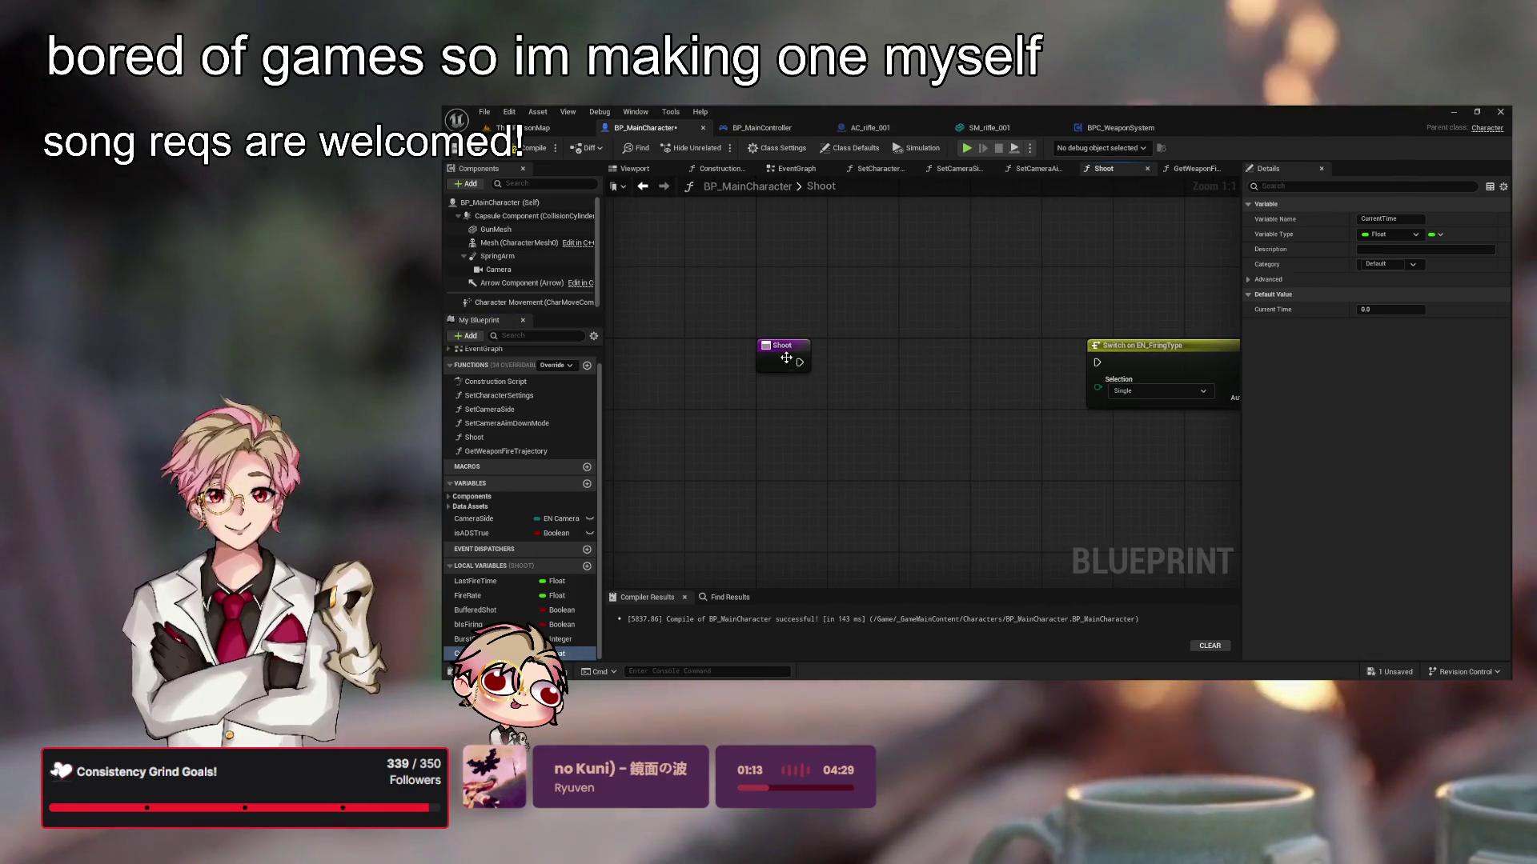
# Place Current Time and Last Fire Time getters and feed both into a math node
pyautogui.moveTo(795, 542); pyautogui.dragTo(900, 509)
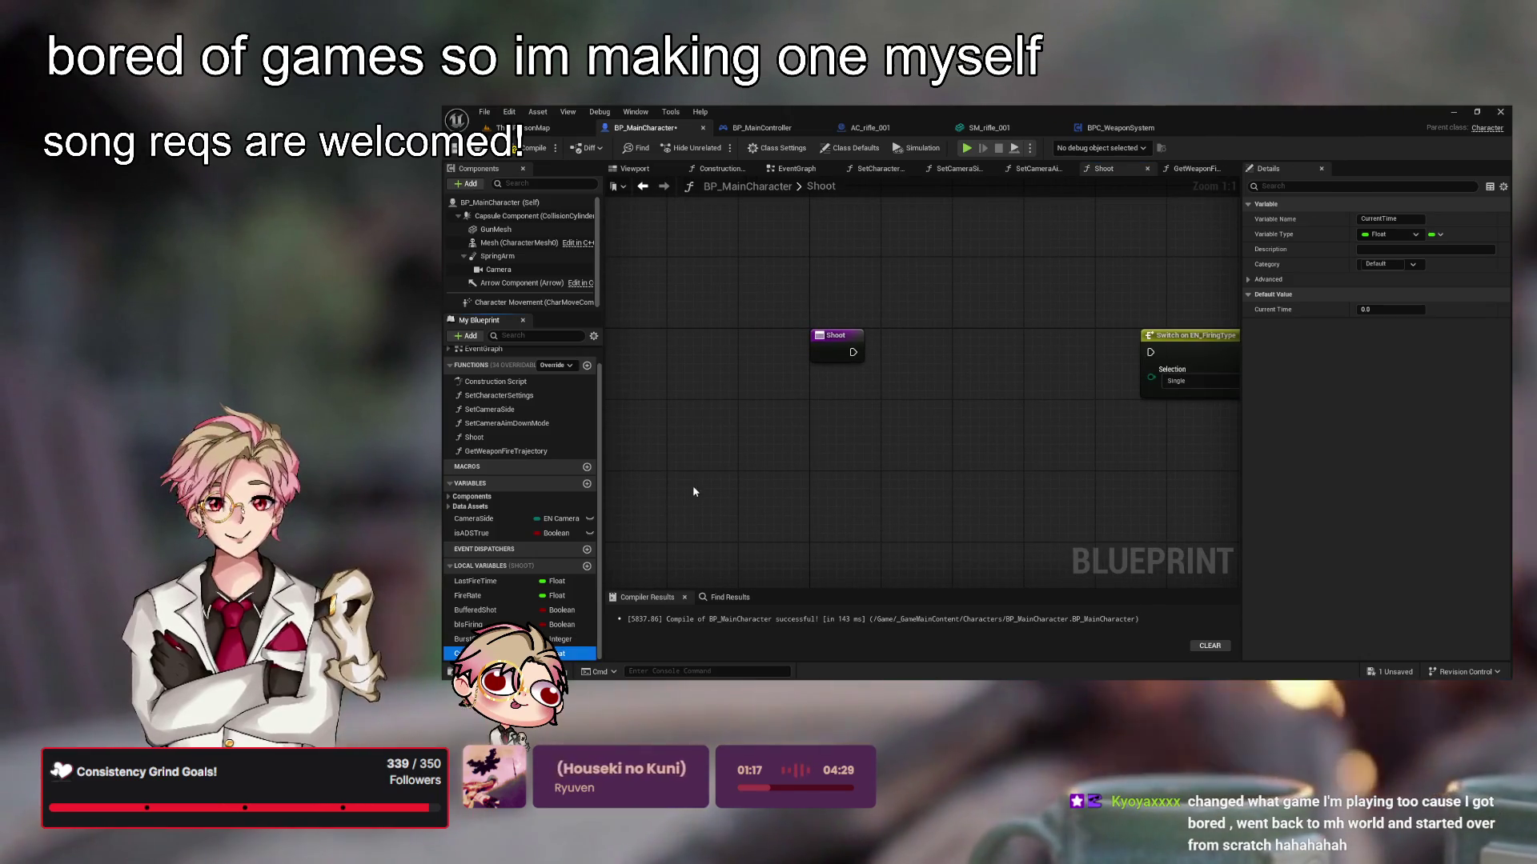
pyautogui.moveTo(472, 653); pyautogui.dragTo(757, 495)
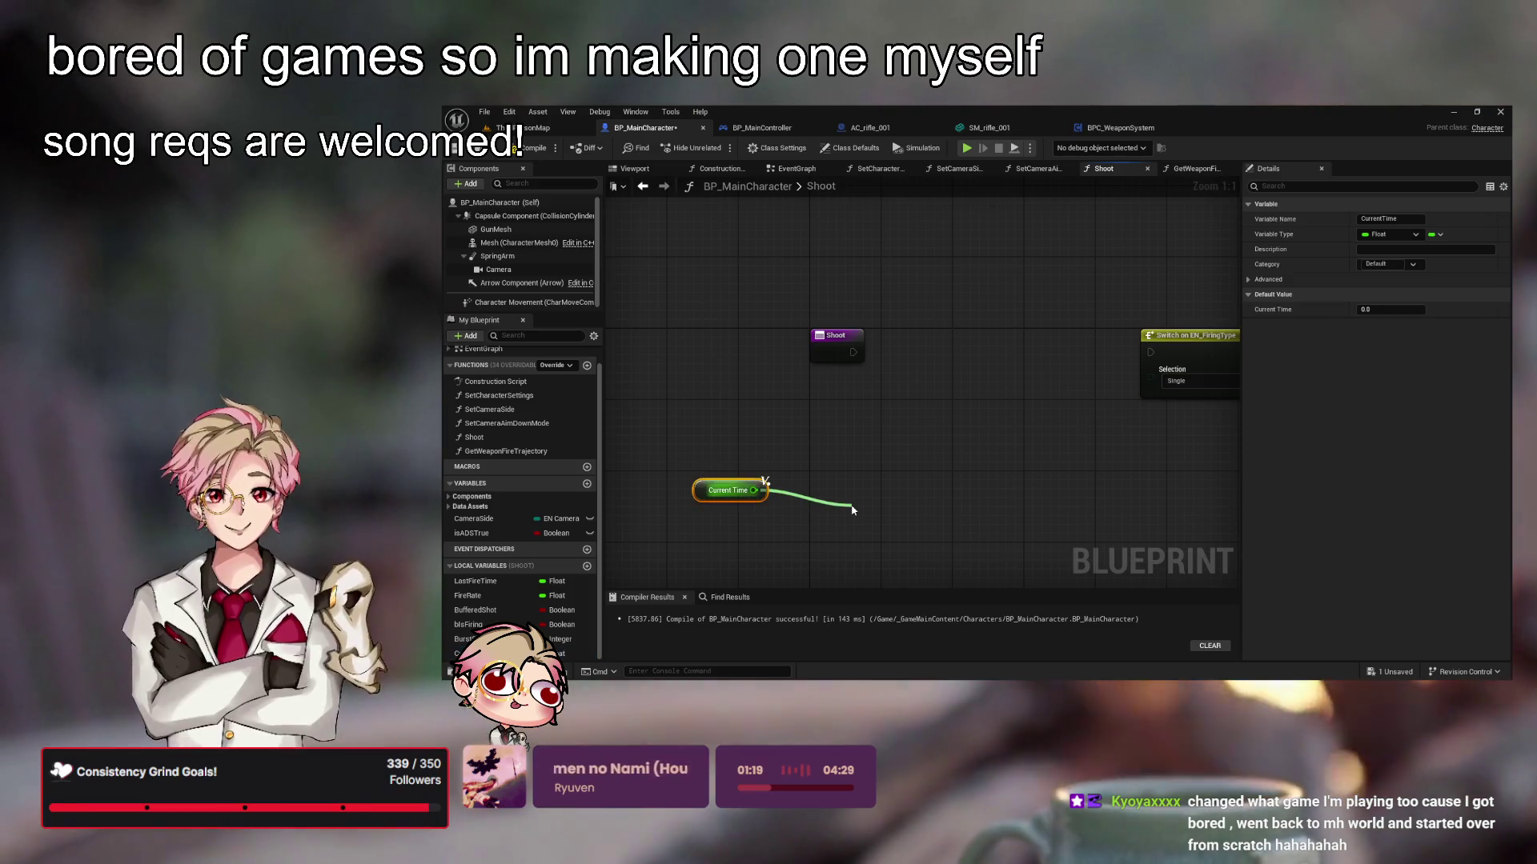
pyautogui.moveTo(852, 510); pyautogui.dragTo(853, 510)
pyautogui.moveTo(476, 581)
pyautogui.mouseDown()
pyautogui.moveTo(802, 552)
pyautogui.moveTo(727, 534)
pyautogui.mouseUp()
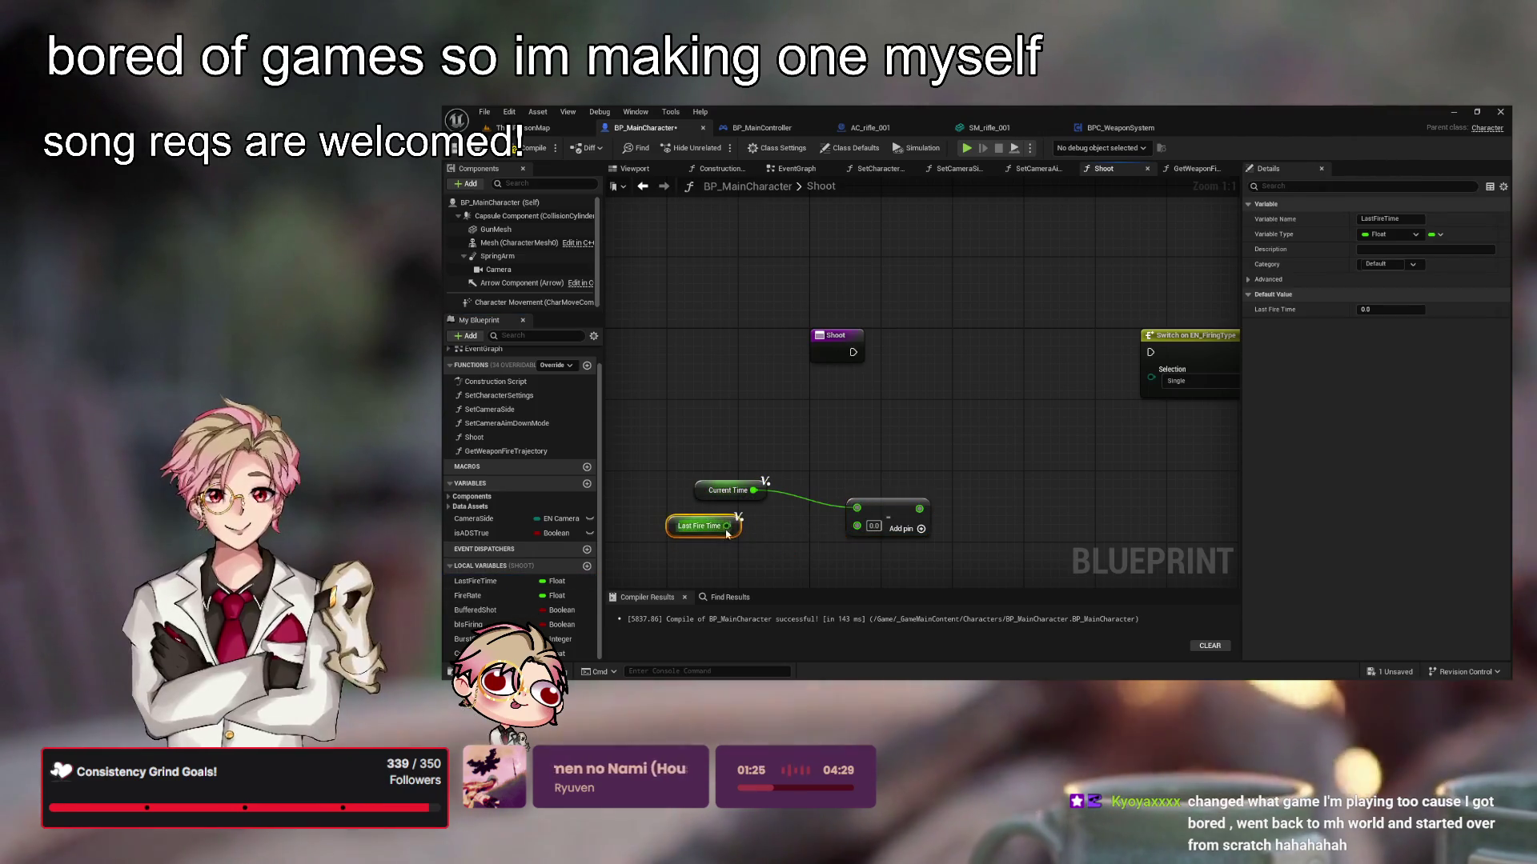
pyautogui.moveTo(852, 534); pyautogui.dragTo(857, 526)
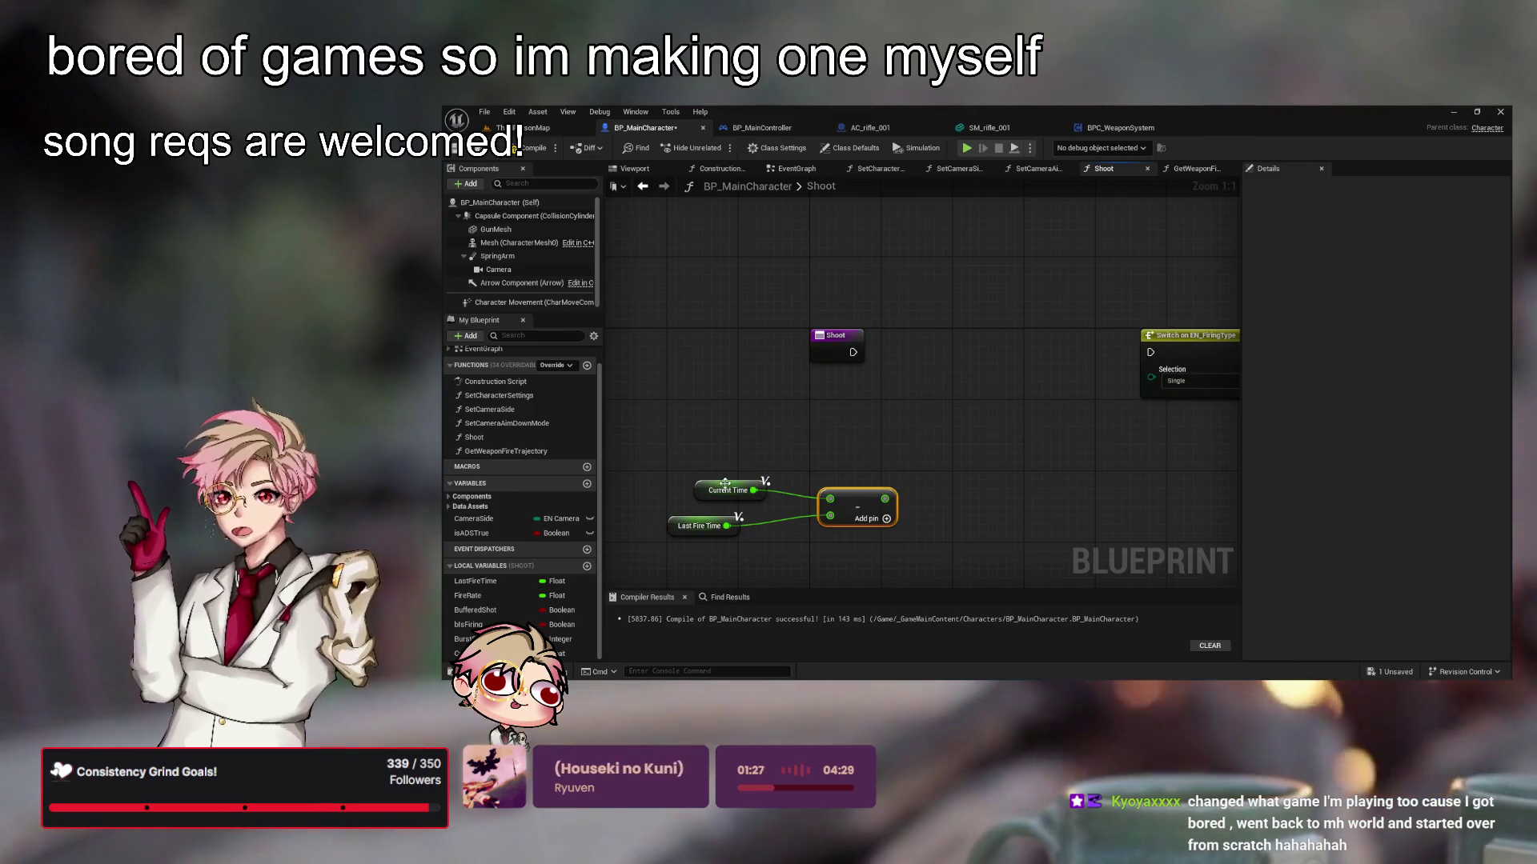
pyautogui.click(962, 486)
pyautogui.moveTo(962, 485)
pyautogui.mouseDown()
pyautogui.moveTo(968, 468)
pyautogui.moveTo(1001, 480)
pyautogui.moveTo(1025, 468)
pyautogui.mouseUp()
# Add a >= node on the math result, wire Fire Rate into it, and tidy the layout
pyautogui.write('>=')
pyautogui.press('Return')
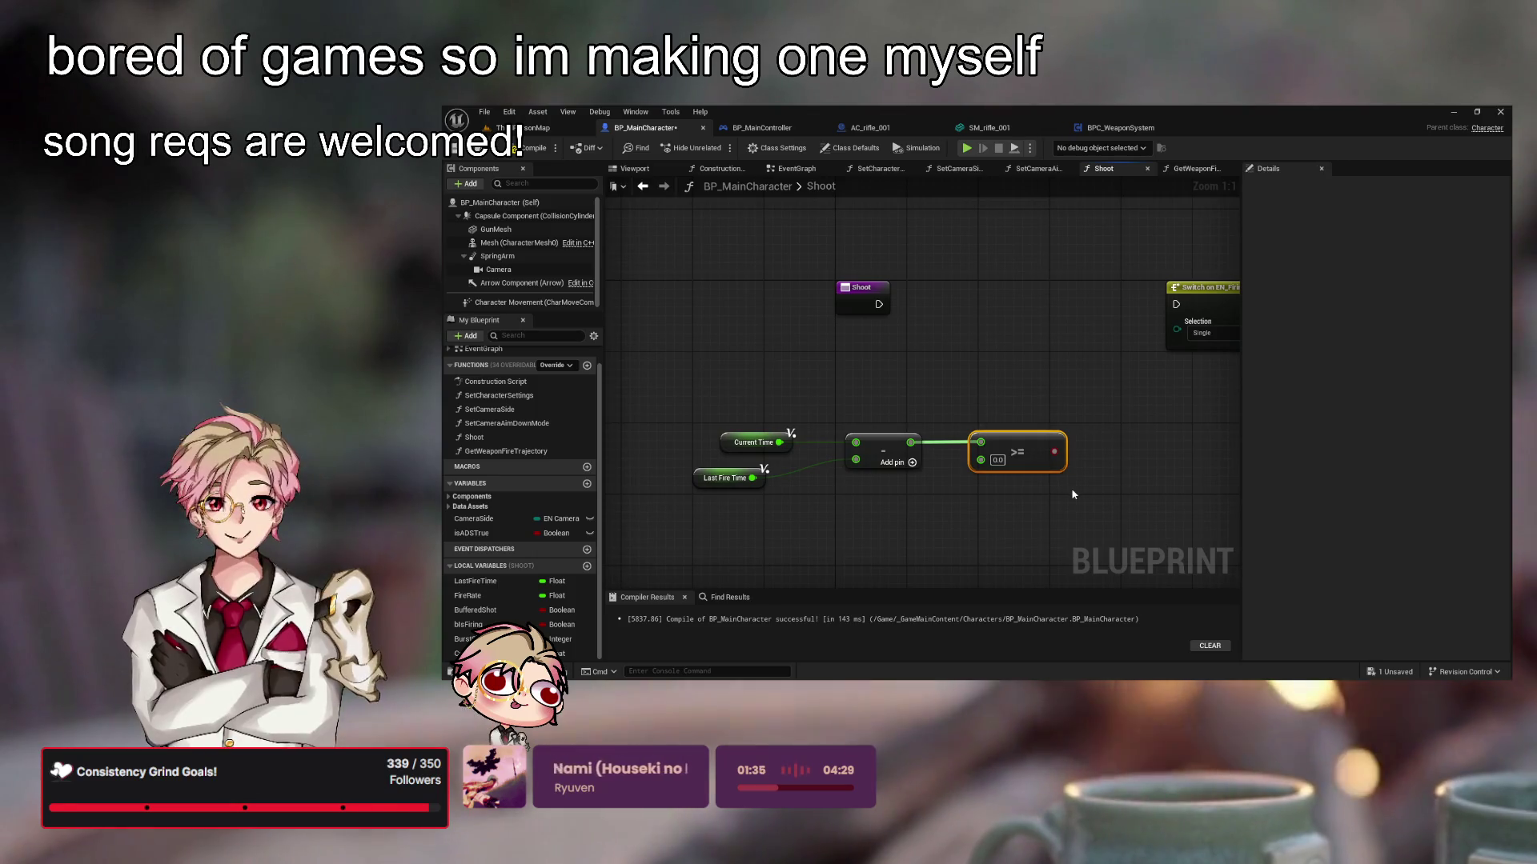
pyautogui.click(468, 596)
pyautogui.moveTo(888, 533)
pyautogui.mouseDown()
pyautogui.moveTo(888, 513)
pyautogui.moveTo(980, 460)
pyautogui.moveTo(1050, 451)
pyautogui.mouseUp()
pyautogui.moveTo(900, 508); pyautogui.dragTo(976, 464)
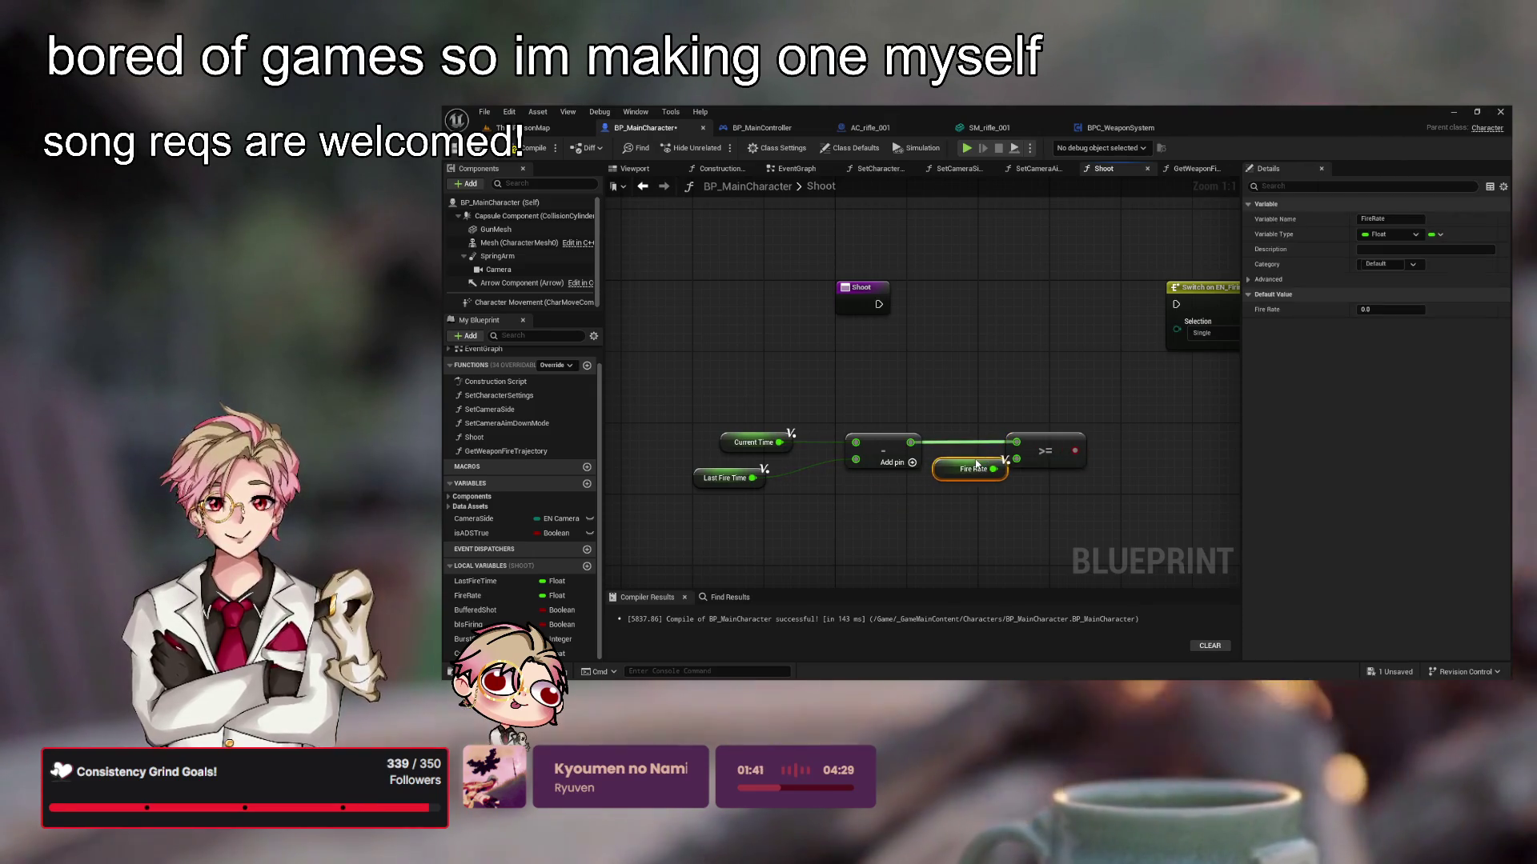
pyautogui.click(1046, 443)
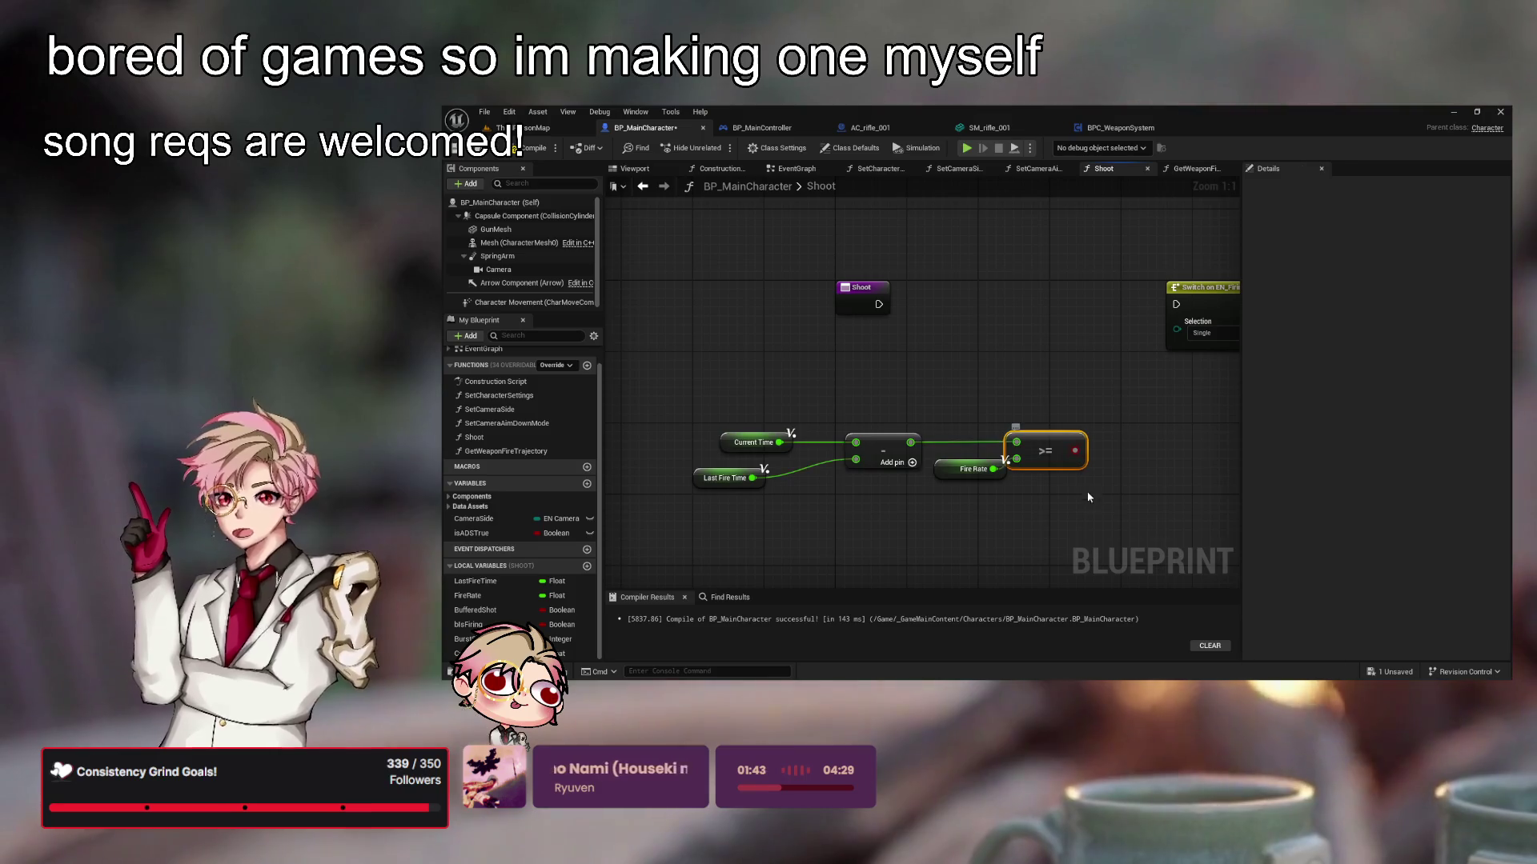
pyautogui.moveTo(1074, 442); pyautogui.dragTo(1100, 442)
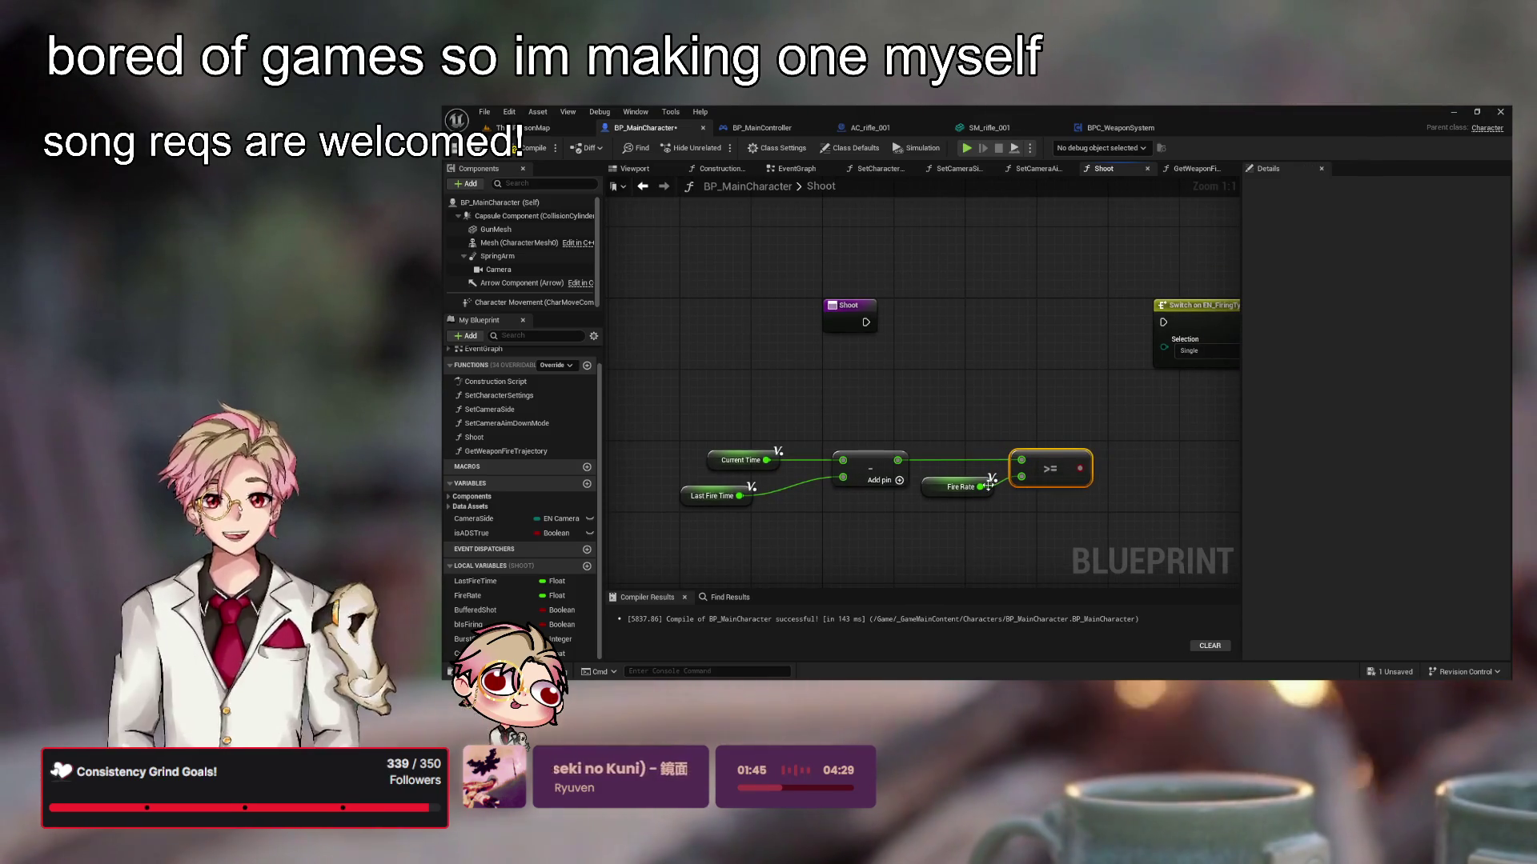
pyautogui.moveTo(974, 486); pyautogui.dragTo(980, 477)
pyautogui.click(1066, 507)
pyautogui.moveTo(1067, 507)
pyautogui.mouseDown()
pyautogui.moveTo(1099, 475)
pyautogui.moveTo(1038, 504)
pyautogui.mouseUp()
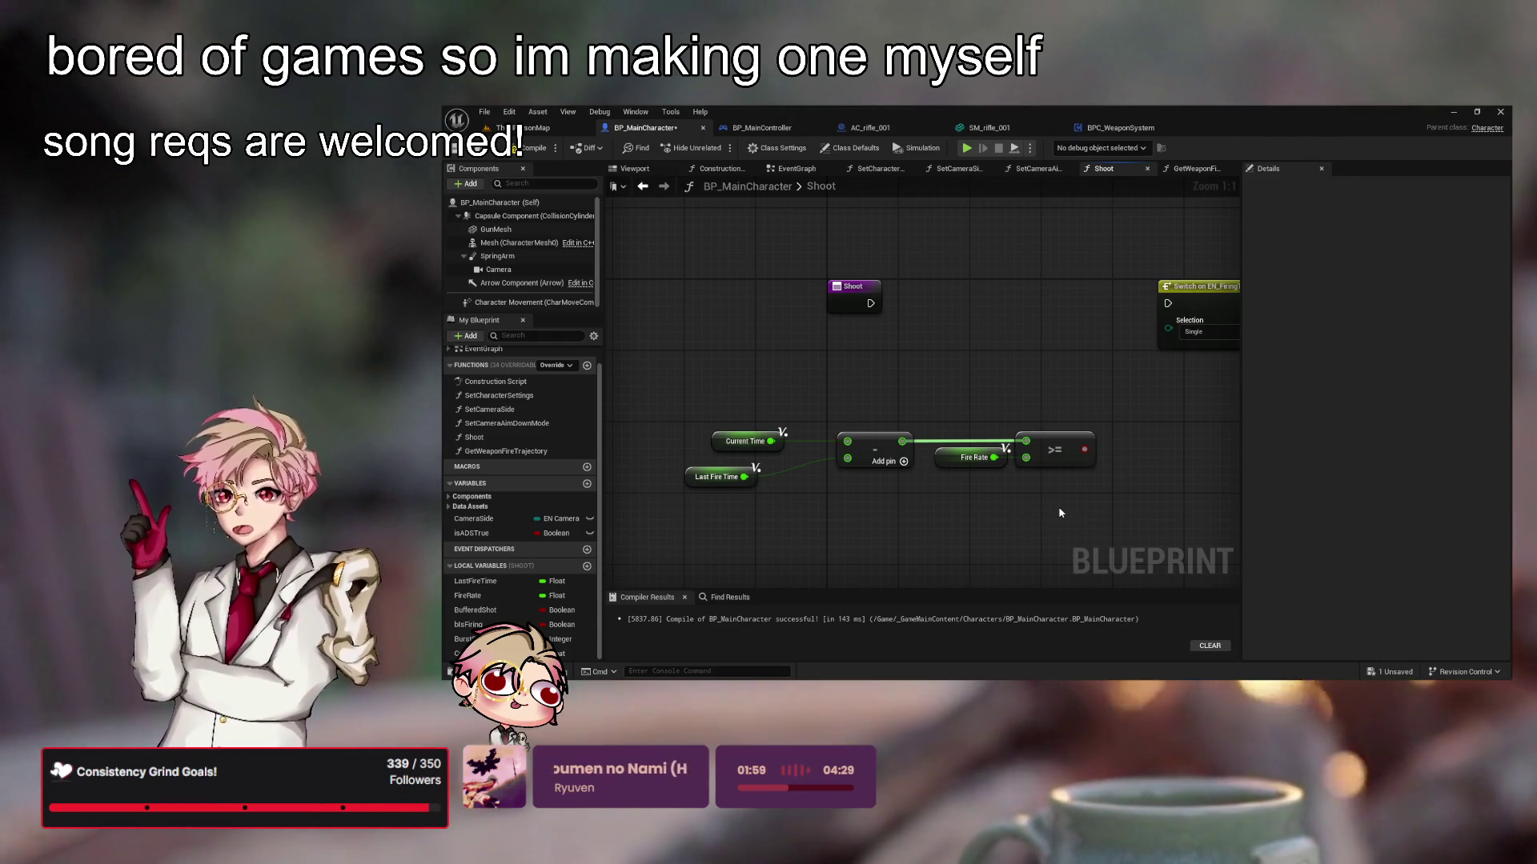
pyautogui.moveTo(1060, 443); pyautogui.dragTo(1071, 448)
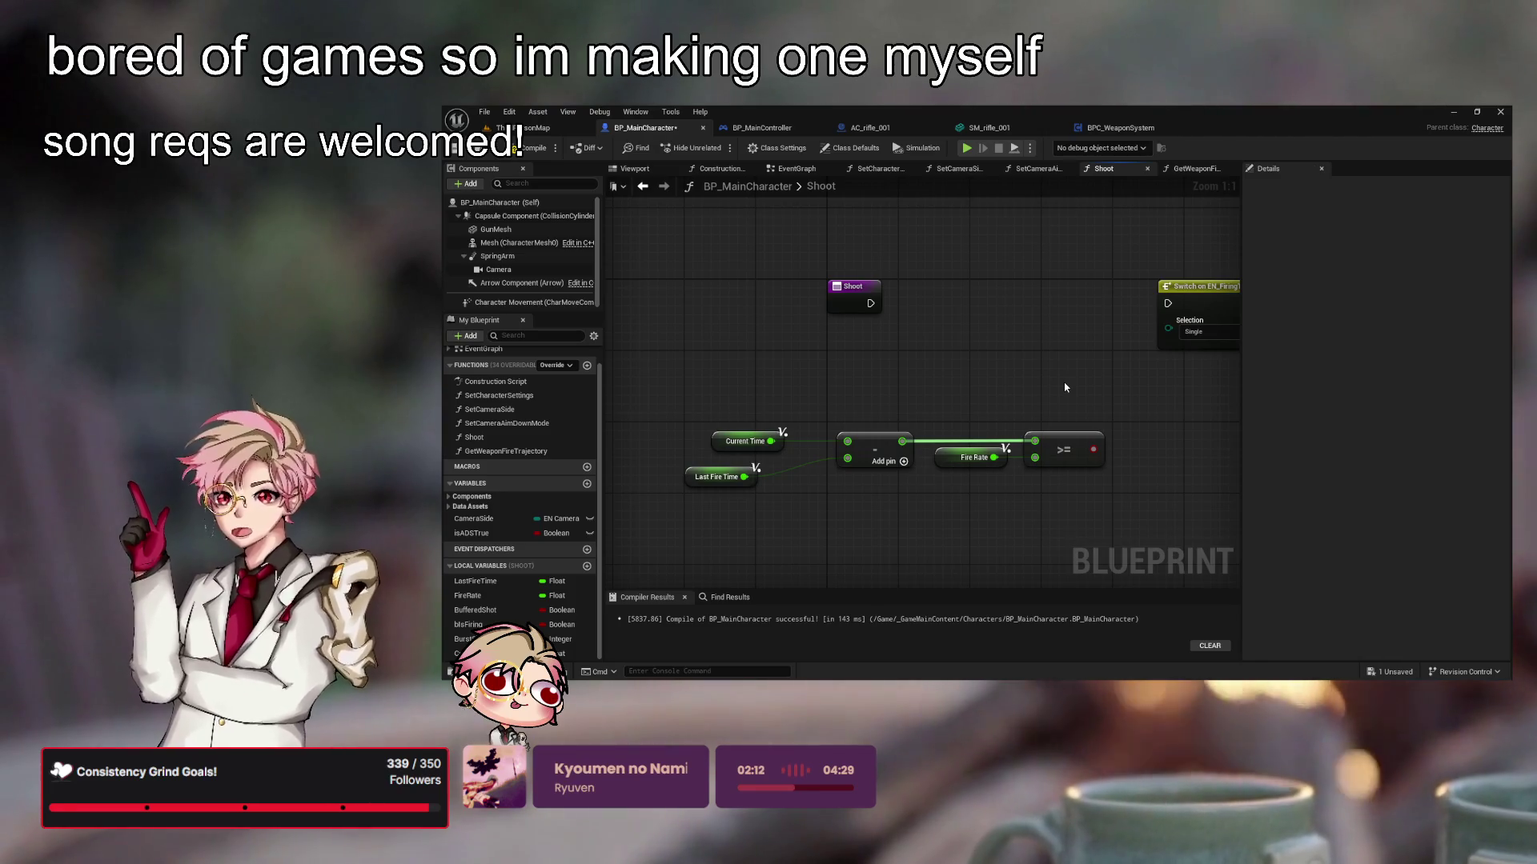
pyautogui.moveTo(993, 507); pyautogui.dragTo(1044, 444)
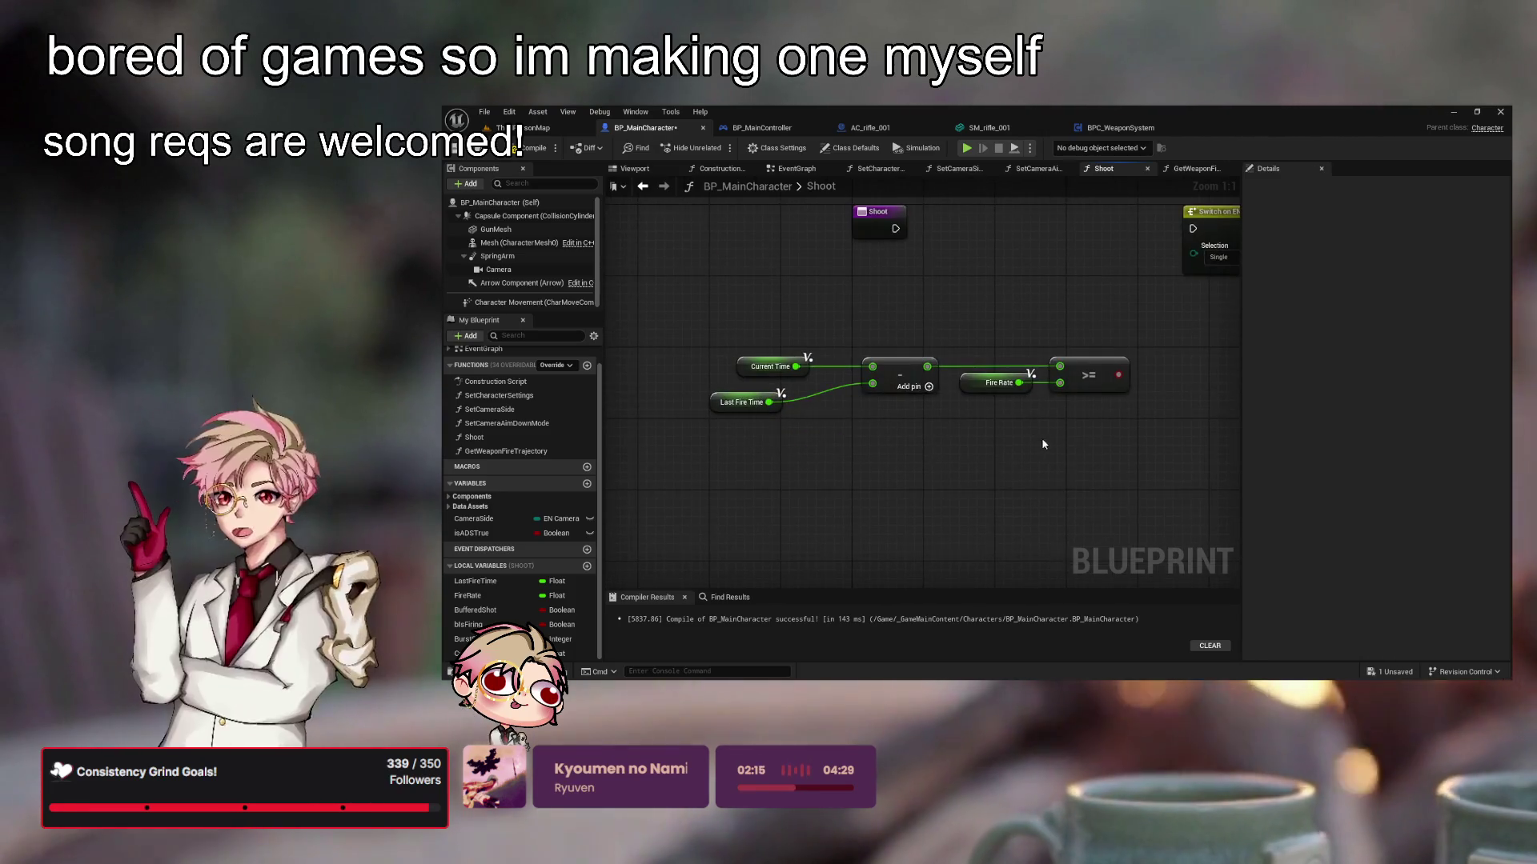
# Add a Branch driven by the >= result and place it beside the Shoot entry
pyautogui.moveTo(754, 391); pyautogui.dragTo(780, 400)
pyautogui.click(964, 439)
pyautogui.moveTo(965, 439)
pyautogui.mouseDown()
pyautogui.moveTo(917, 447)
pyautogui.moveTo(1058, 481)
pyautogui.moveTo(1032, 464)
pyautogui.moveTo(955, 481)
pyautogui.moveTo(971, 514)
pyautogui.moveTo(1064, 488)
pyautogui.moveTo(990, 504)
pyautogui.moveTo(996, 412)
pyautogui.mouseUp()
pyautogui.moveTo(769, 358)
pyautogui.mouseDown()
pyautogui.moveTo(1010, 390)
pyautogui.moveTo(957, 358)
pyautogui.mouseUp()
pyautogui.moveTo(906, 559)
pyautogui.mouseDown()
pyautogui.moveTo(1125, 550)
pyautogui.moveTo(797, 469)
pyautogui.mouseUp()
# Move the five comparison nodes up-left and center the Branch and Switch on EN_FiringType nodes
pyautogui.moveTo(1188, 489); pyautogui.dragTo(1098, 382)
pyautogui.click(1198, 444)
pyautogui.moveTo(1198, 444)
pyautogui.mouseDown()
pyautogui.moveTo(1067, 504)
pyautogui.moveTo(1031, 485)
pyautogui.mouseUp()
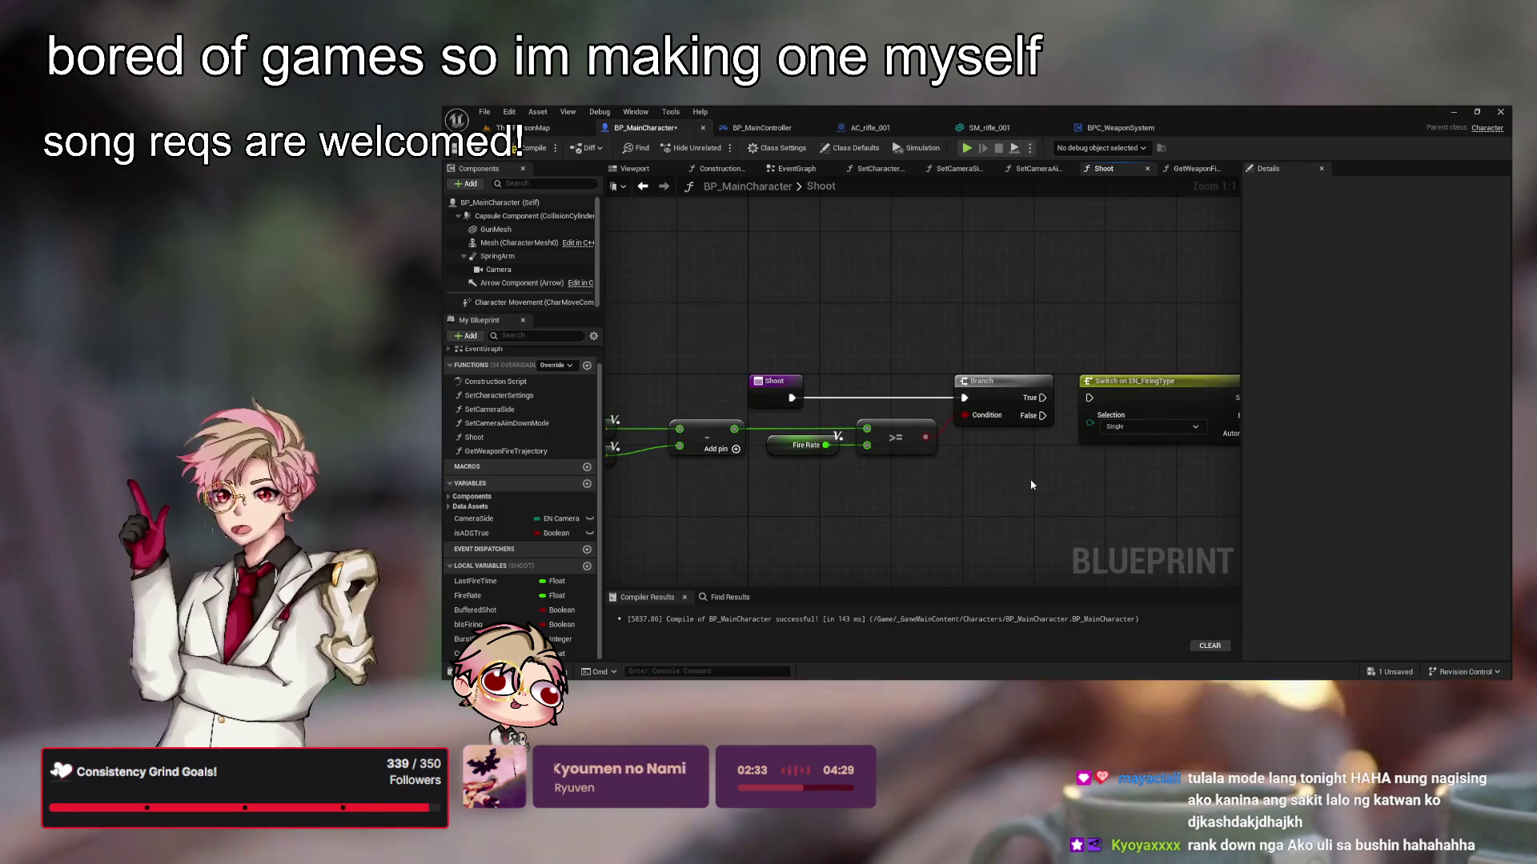
pyautogui.moveTo(1131, 492); pyautogui.dragTo(947, 482)
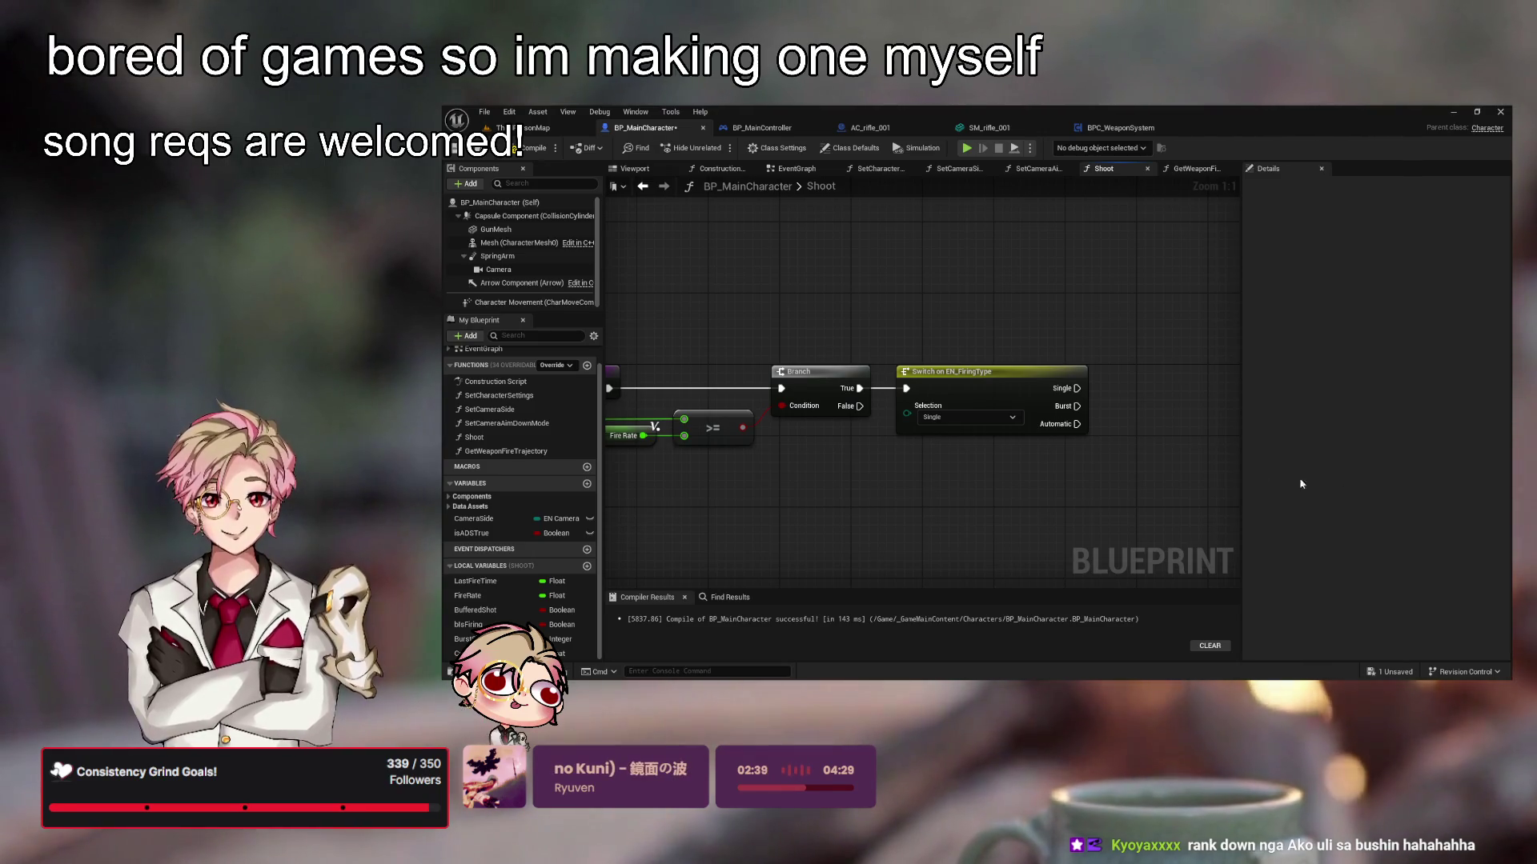
# Place a SET Buffered Shot node in the Shoot graph, replacing the accidental getter
pyautogui.moveTo(1120, 484)
pyautogui.mouseDown()
pyautogui.moveTo(1045, 487)
pyautogui.moveTo(1097, 485)
pyautogui.mouseUp()
pyautogui.click(476, 610)
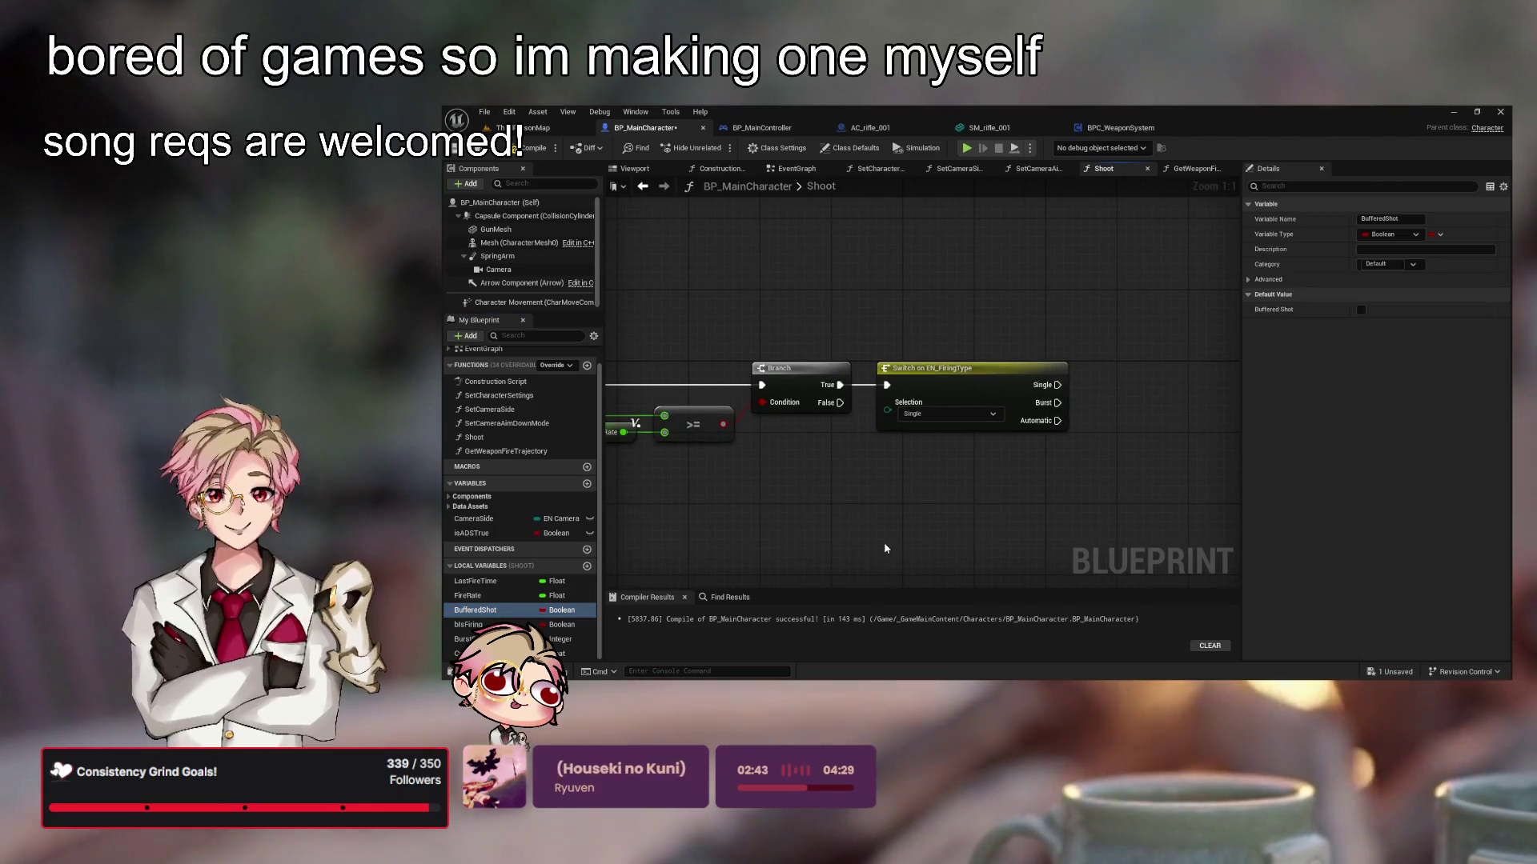
pyautogui.moveTo(886, 548); pyautogui.dragTo(850, 516)
pyautogui.press('Delete')
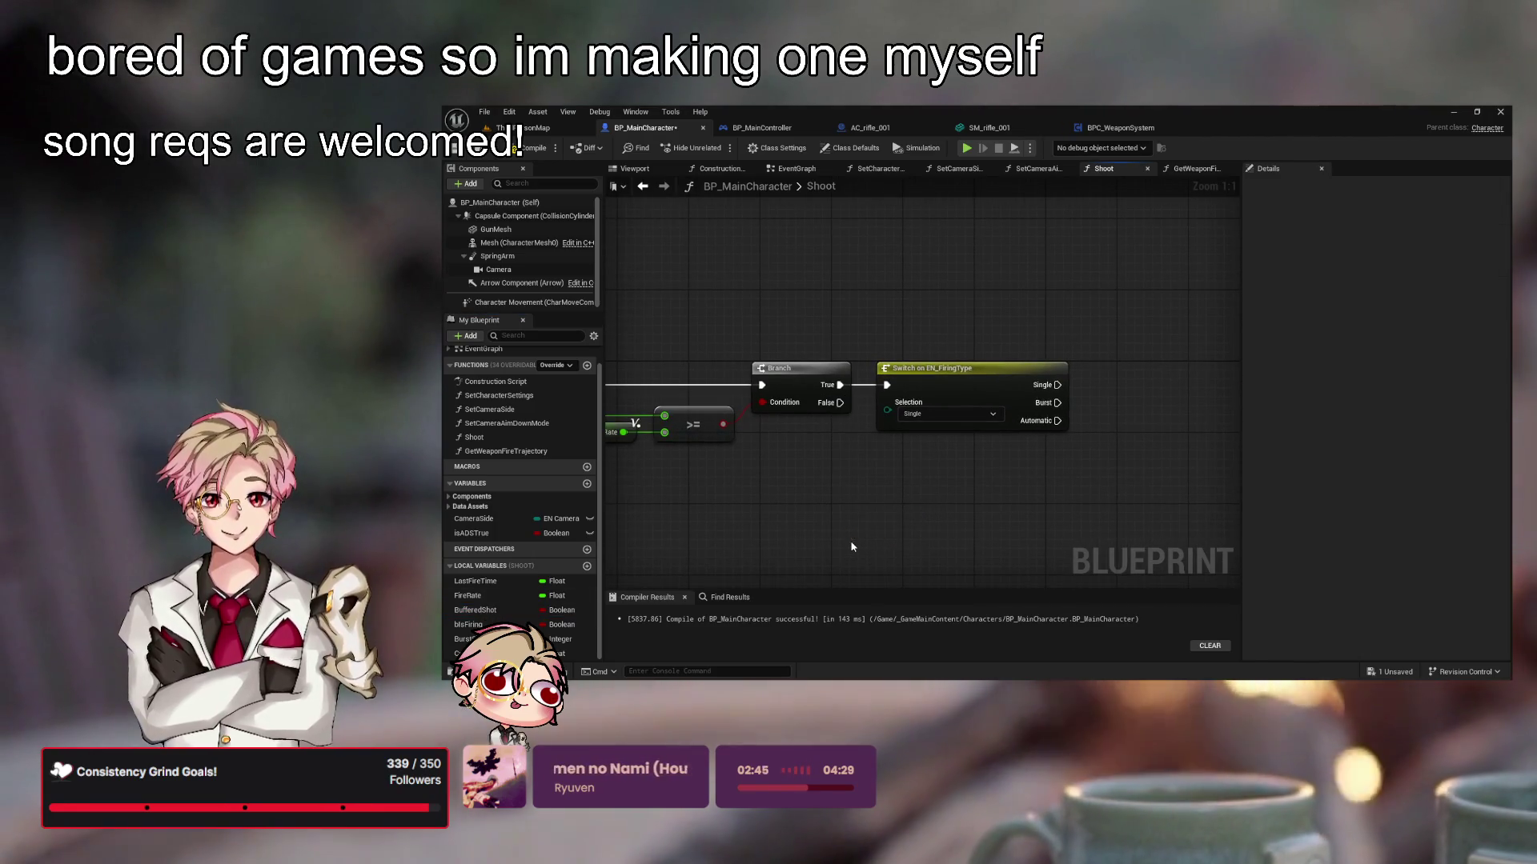
pyautogui.click(512, 610)
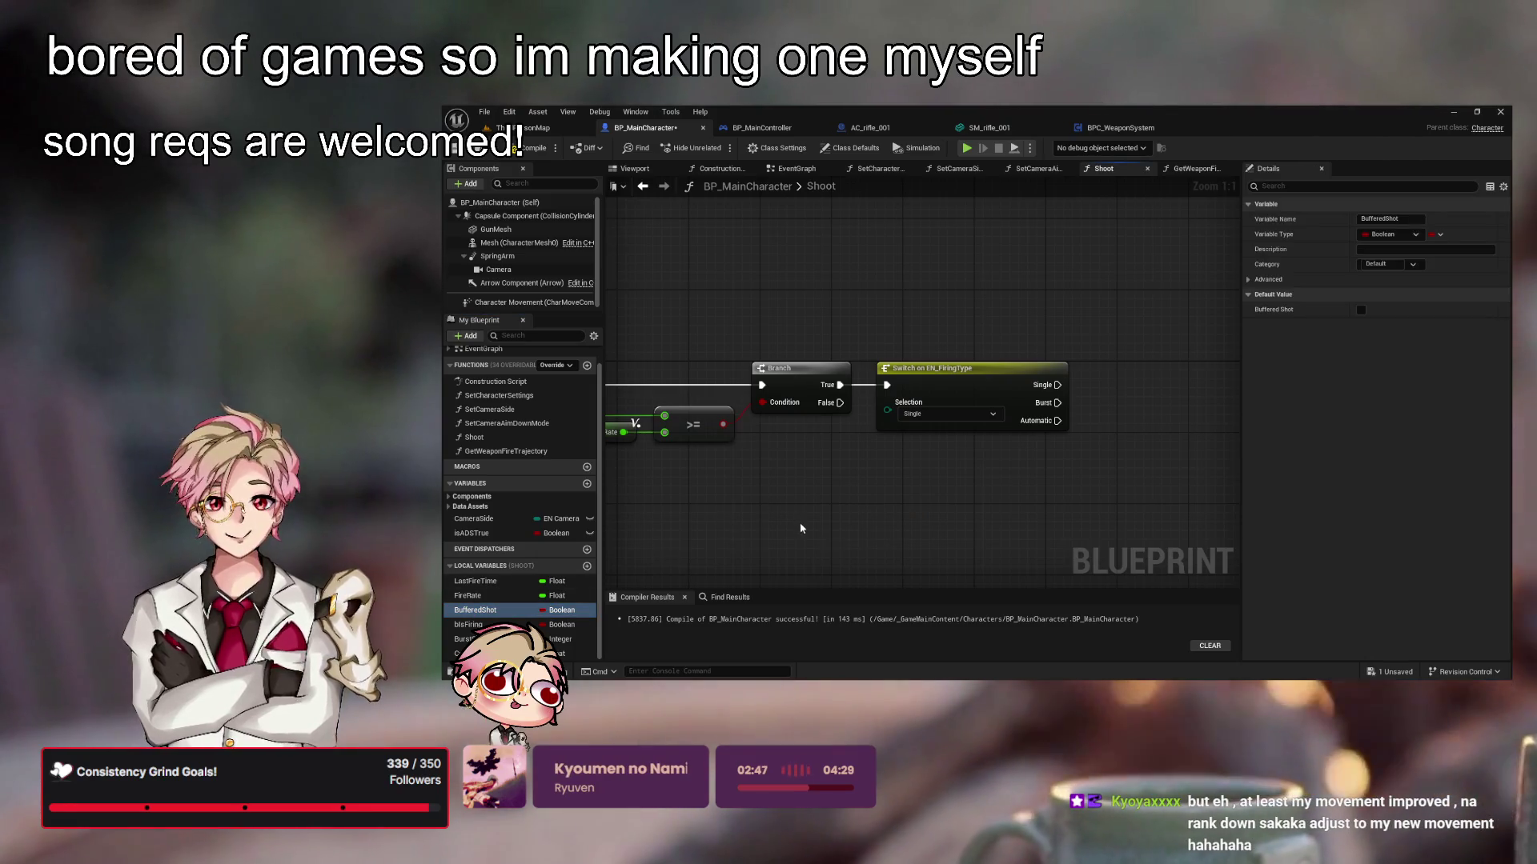
pyautogui.moveTo(512, 610); pyautogui.dragTo(839, 514)
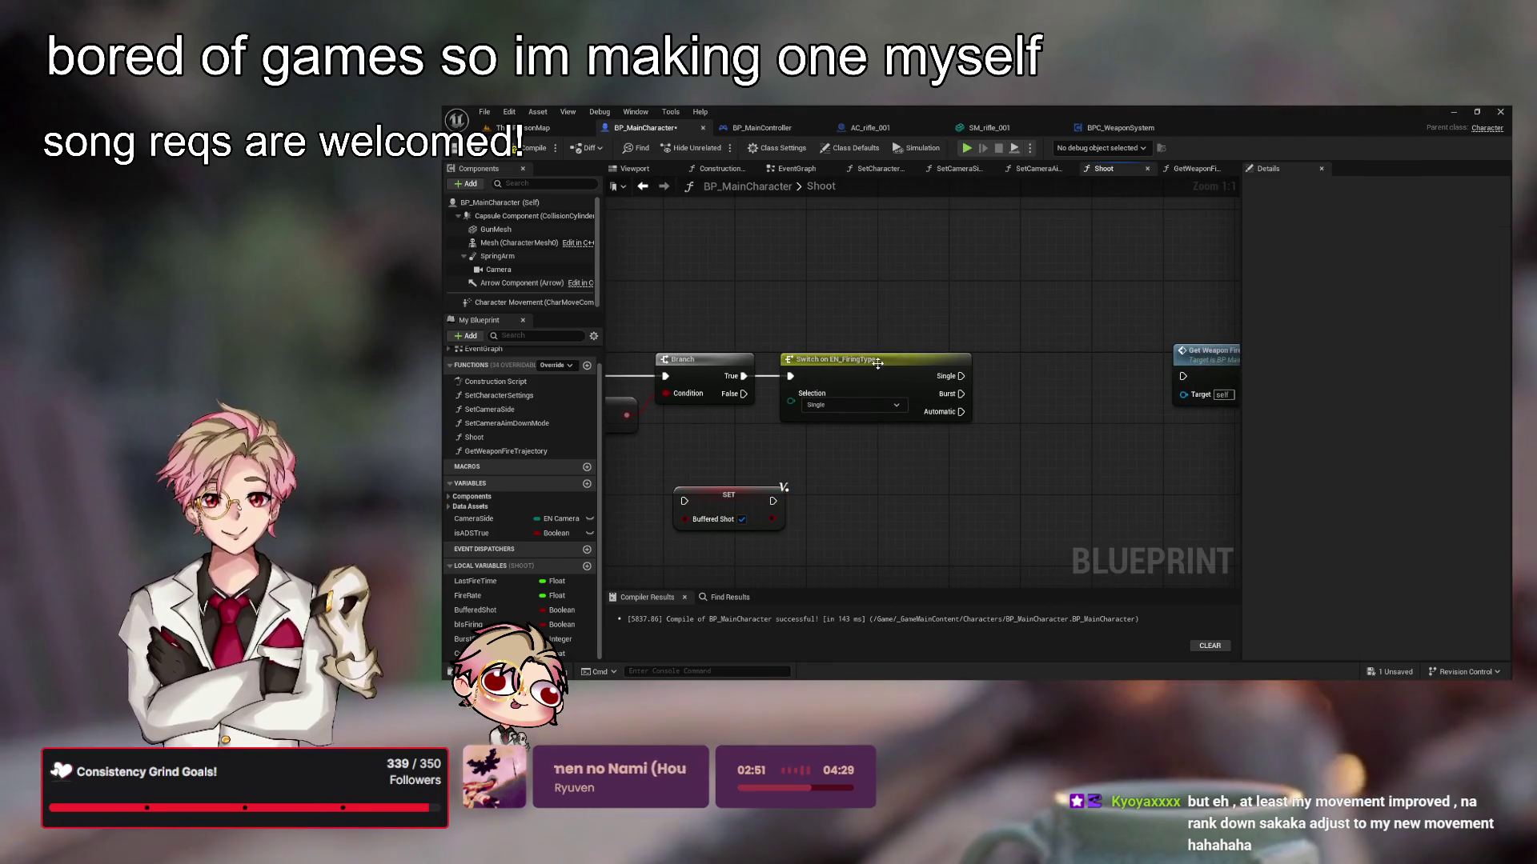
# Wire the Branch's False output into SET Buffered Shot, make room, and add a SET Is Firing node
pyautogui.click(941, 373)
pyautogui.moveTo(728, 496); pyautogui.dragTo(818, 451)
pyautogui.moveTo(743, 393)
pyautogui.mouseDown()
pyautogui.moveTo(773, 456)
pyautogui.moveTo(837, 417)
pyautogui.moveTo(834, 401)
pyautogui.mouseUp()
pyautogui.moveTo(940, 388); pyautogui.dragTo(1009, 388)
pyautogui.click(1050, 512)
pyautogui.moveTo(1050, 512)
pyautogui.mouseDown()
pyautogui.moveTo(892, 478)
pyautogui.moveTo(881, 500)
pyautogui.mouseUp()
pyautogui.moveTo(1045, 348); pyautogui.dragTo(1116, 348)
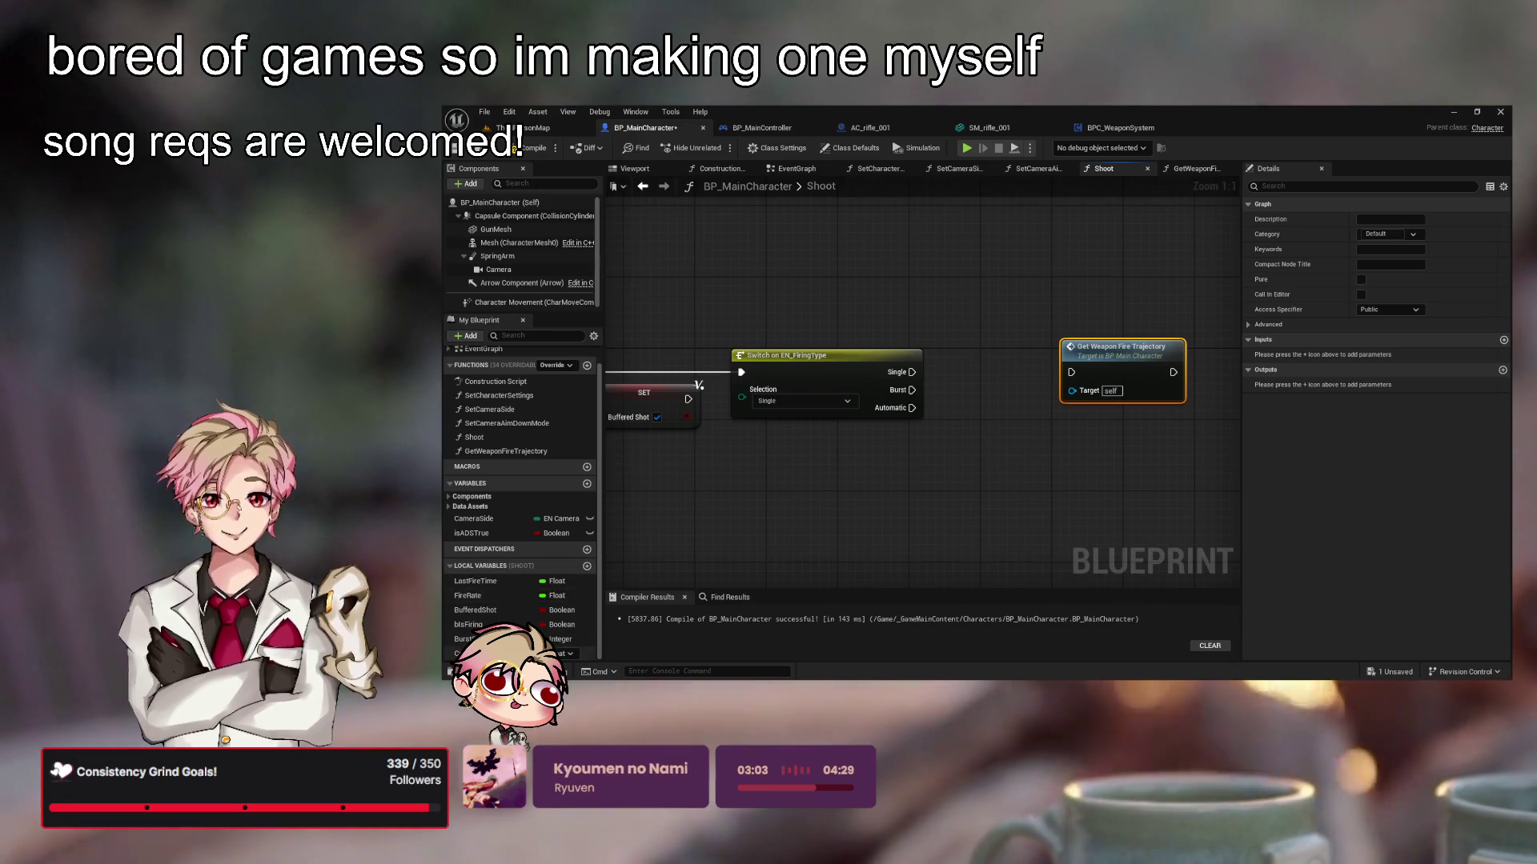
pyautogui.moveTo(511, 624)
pyautogui.mouseDown()
pyautogui.moveTo(971, 521)
pyautogui.moveTo(982, 497)
pyautogui.mouseUp()
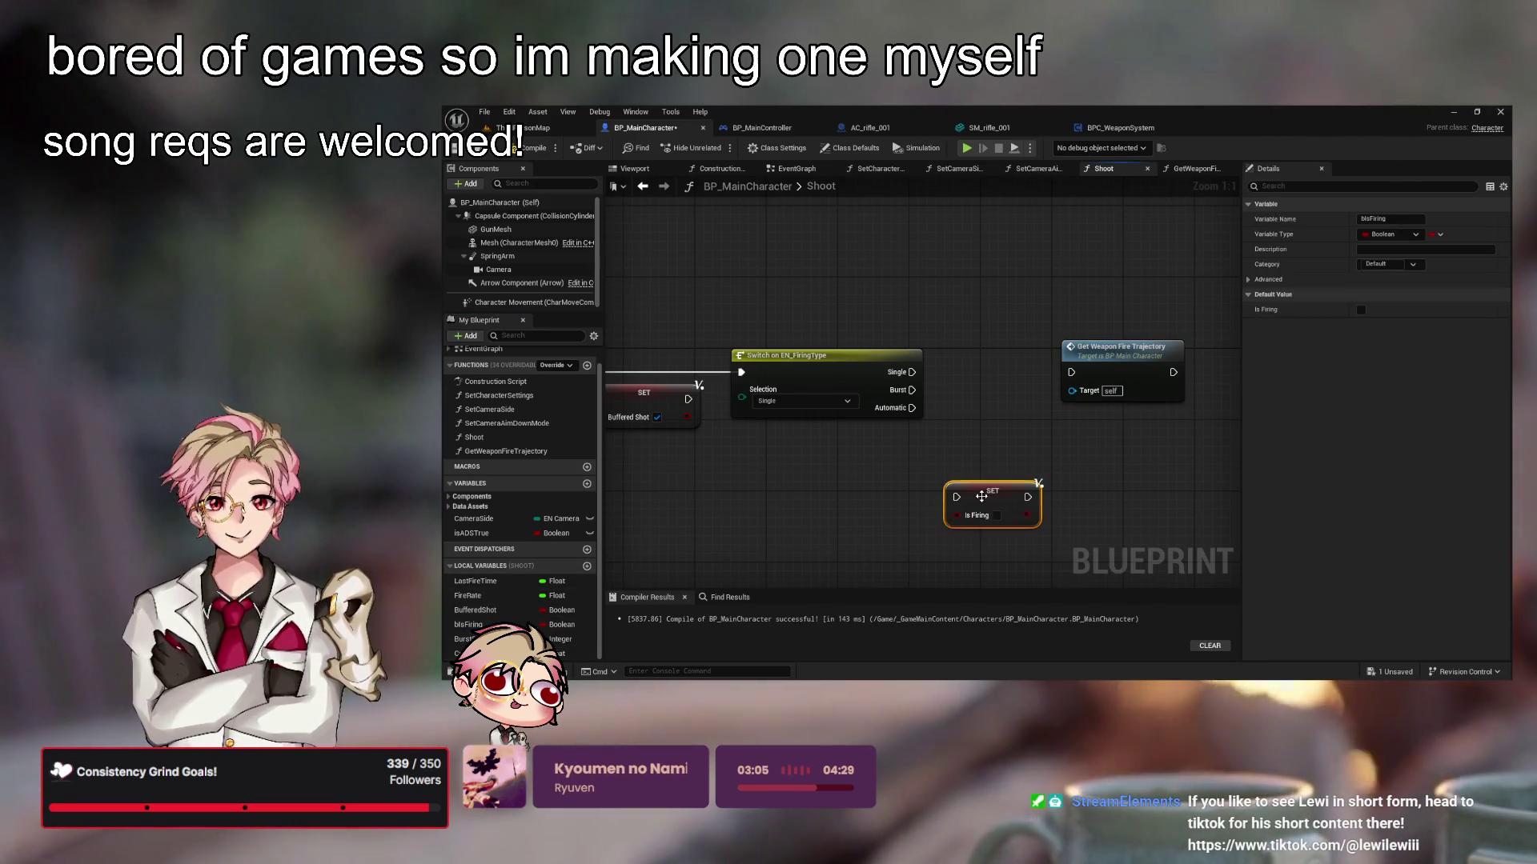
# Set Is Firing to true and wire the Switch's Automatic output into it
pyautogui.click(997, 516)
pyautogui.moveTo(912, 408)
pyautogui.mouseDown()
pyautogui.moveTo(957, 497)
pyautogui.moveTo(984, 420)
pyautogui.moveTo(951, 419)
pyautogui.moveTo(1089, 388)
pyautogui.mouseUp()
pyautogui.click(873, 372)
pyautogui.click(951, 436)
# Reposition Get Weapon Fire Trajectory and SET Is Firing to tidy the graph layout
pyautogui.scroll(-6, 849, 464)
pyautogui.moveTo(977, 413)
pyautogui.mouseDown()
pyautogui.moveTo(895, 477)
pyautogui.moveTo(1005, 445)
pyautogui.moveTo(986, 445)
pyautogui.mouseUp()
pyautogui.click(963, 524)
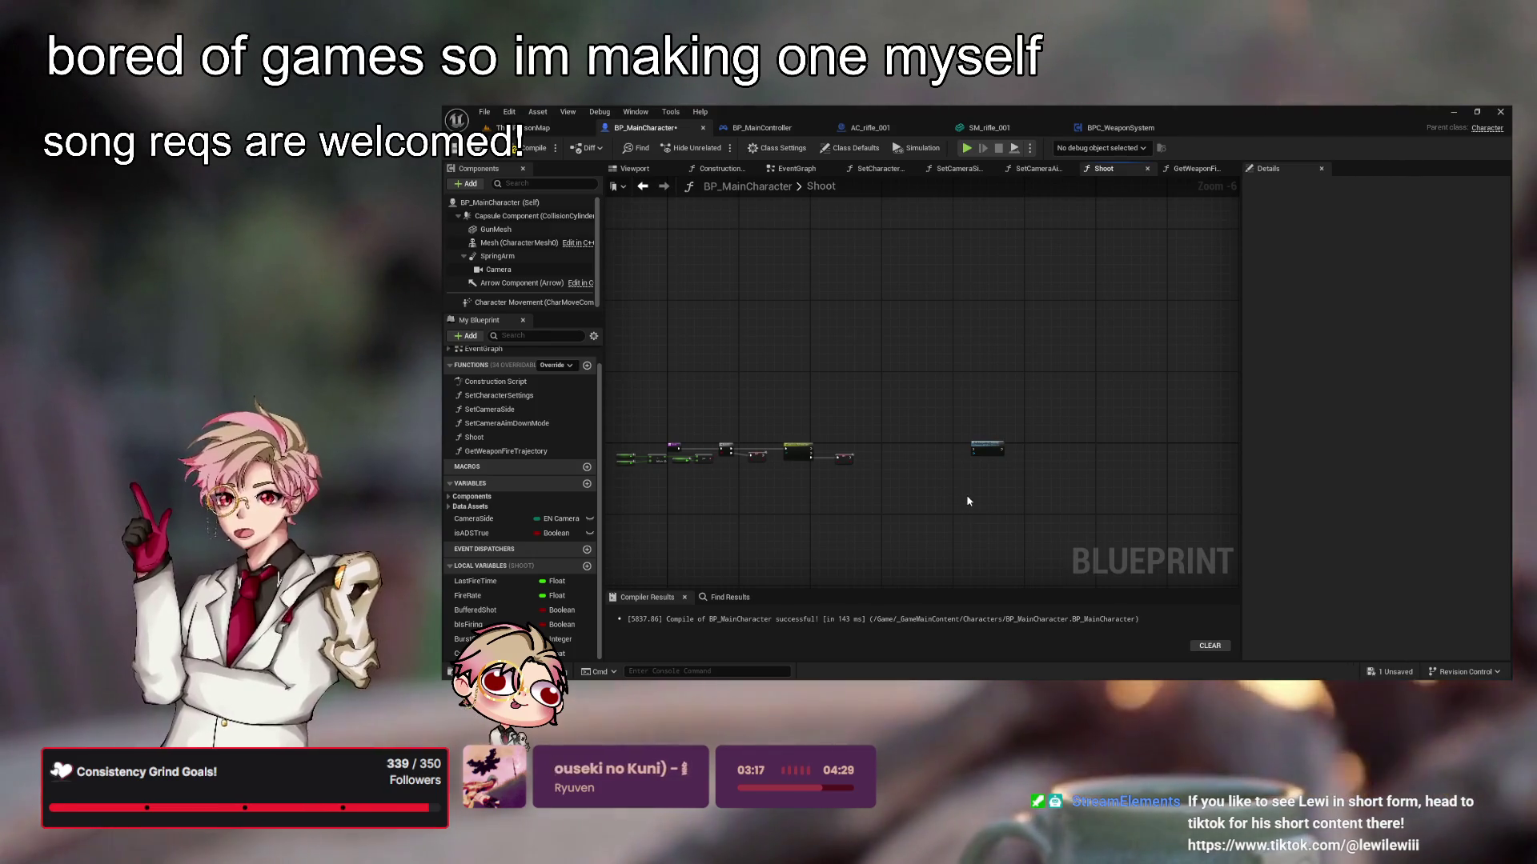
pyautogui.scroll(7, 911, 513)
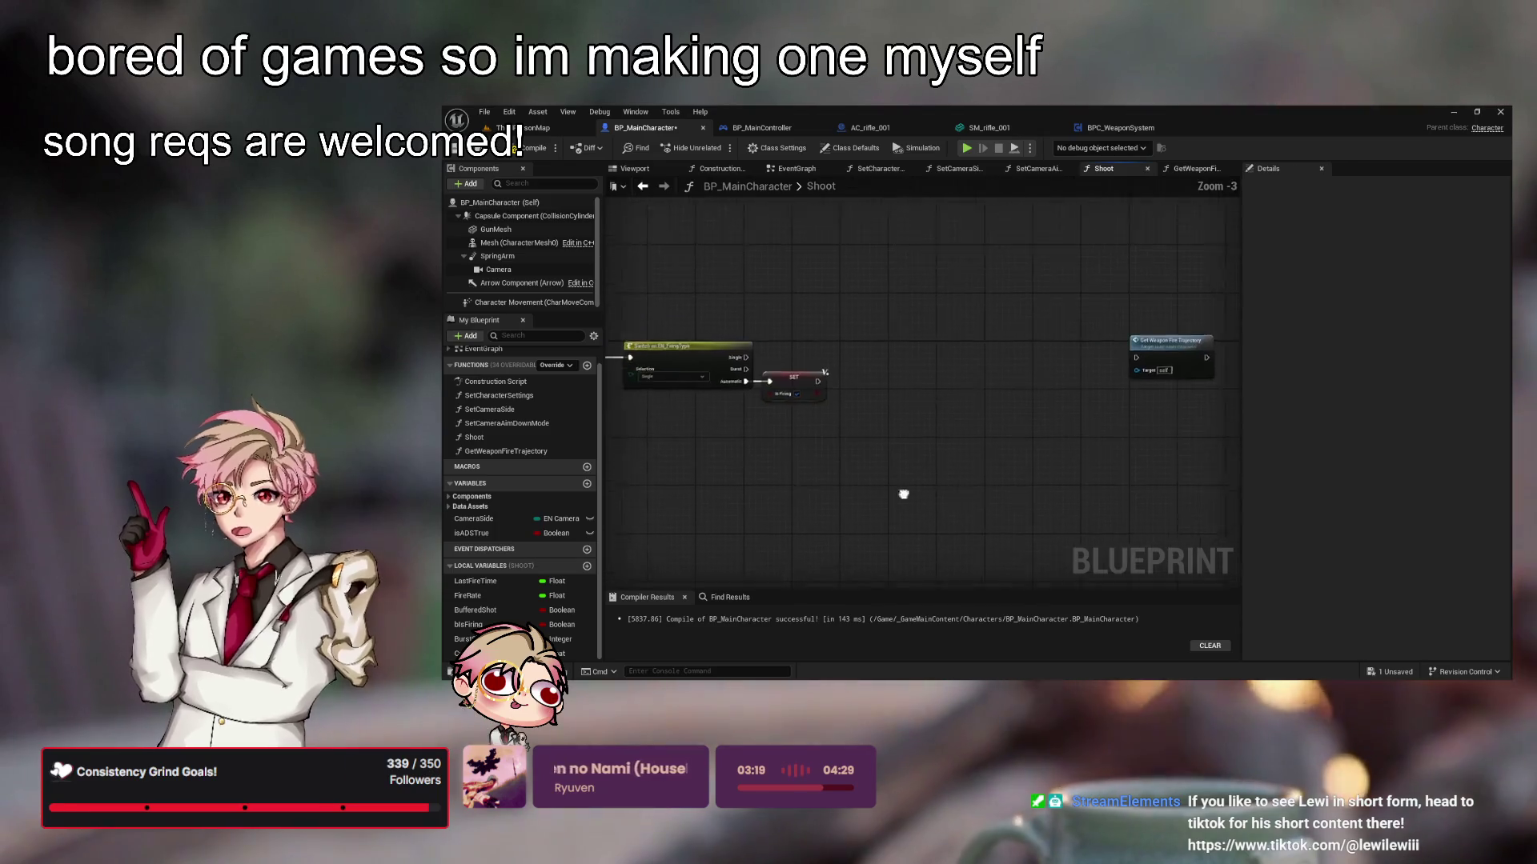
pyautogui.moveTo(1101, 375); pyautogui.dragTo(1110, 389)
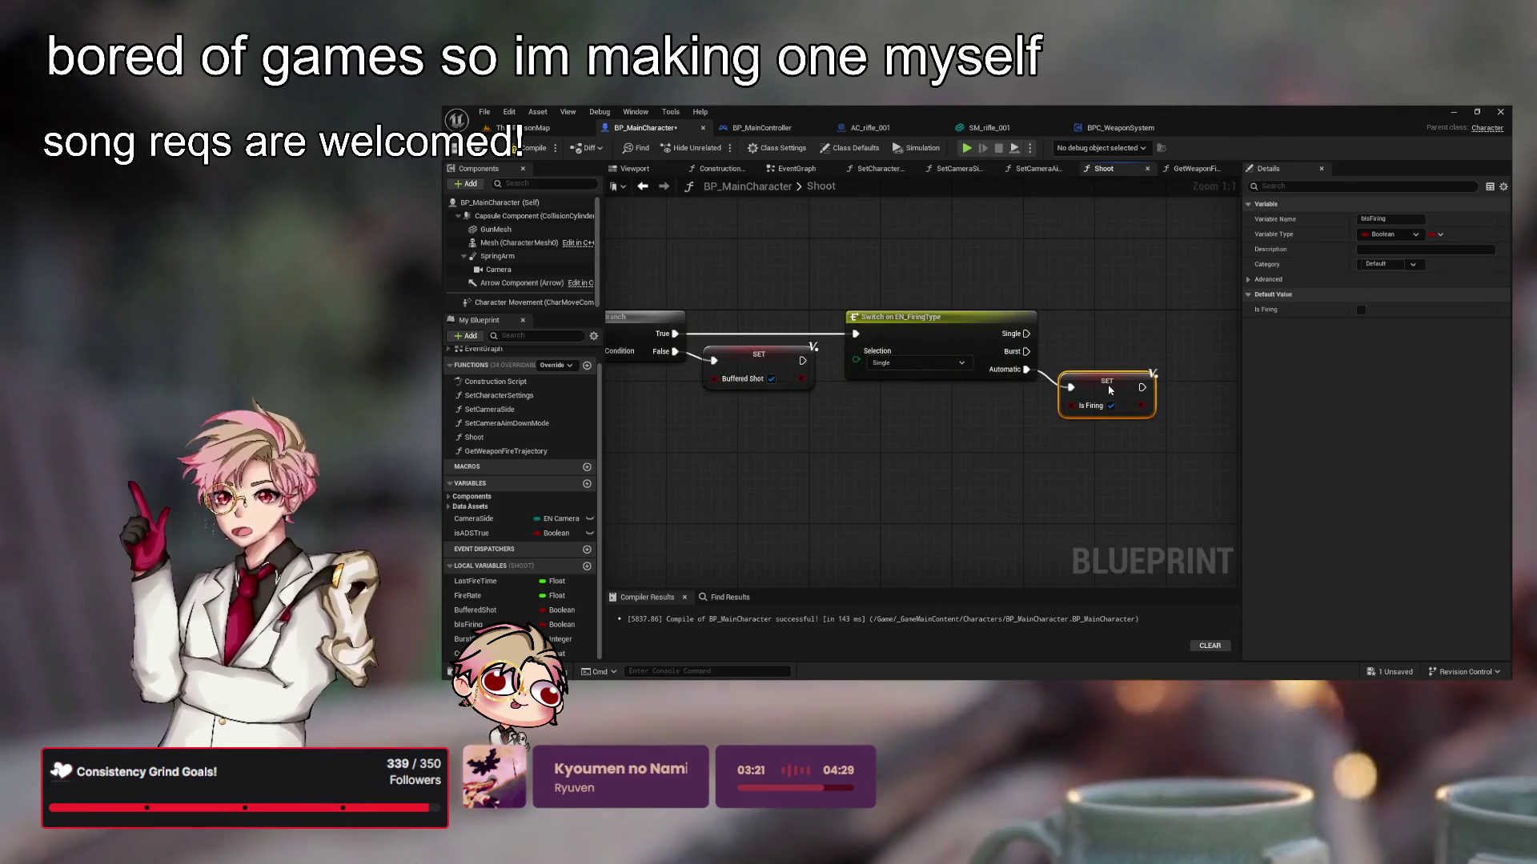
pyautogui.moveTo(1122, 513)
pyautogui.mouseDown()
pyautogui.moveTo(1032, 539)
pyautogui.moveTo(1126, 563)
pyautogui.mouseUp()
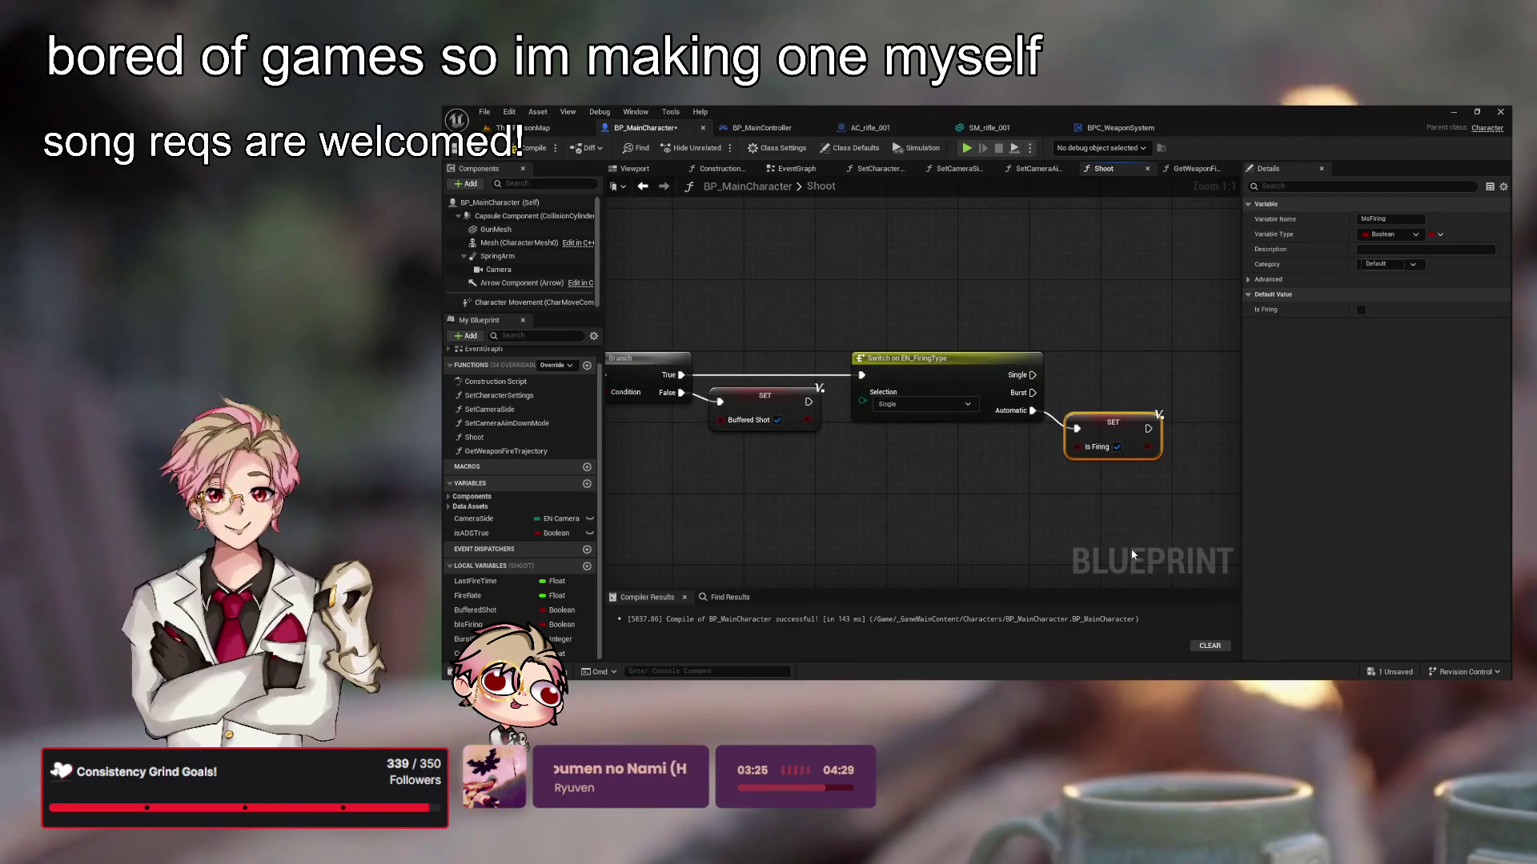
pyautogui.moveTo(1067, 528); pyautogui.dragTo(988, 538)
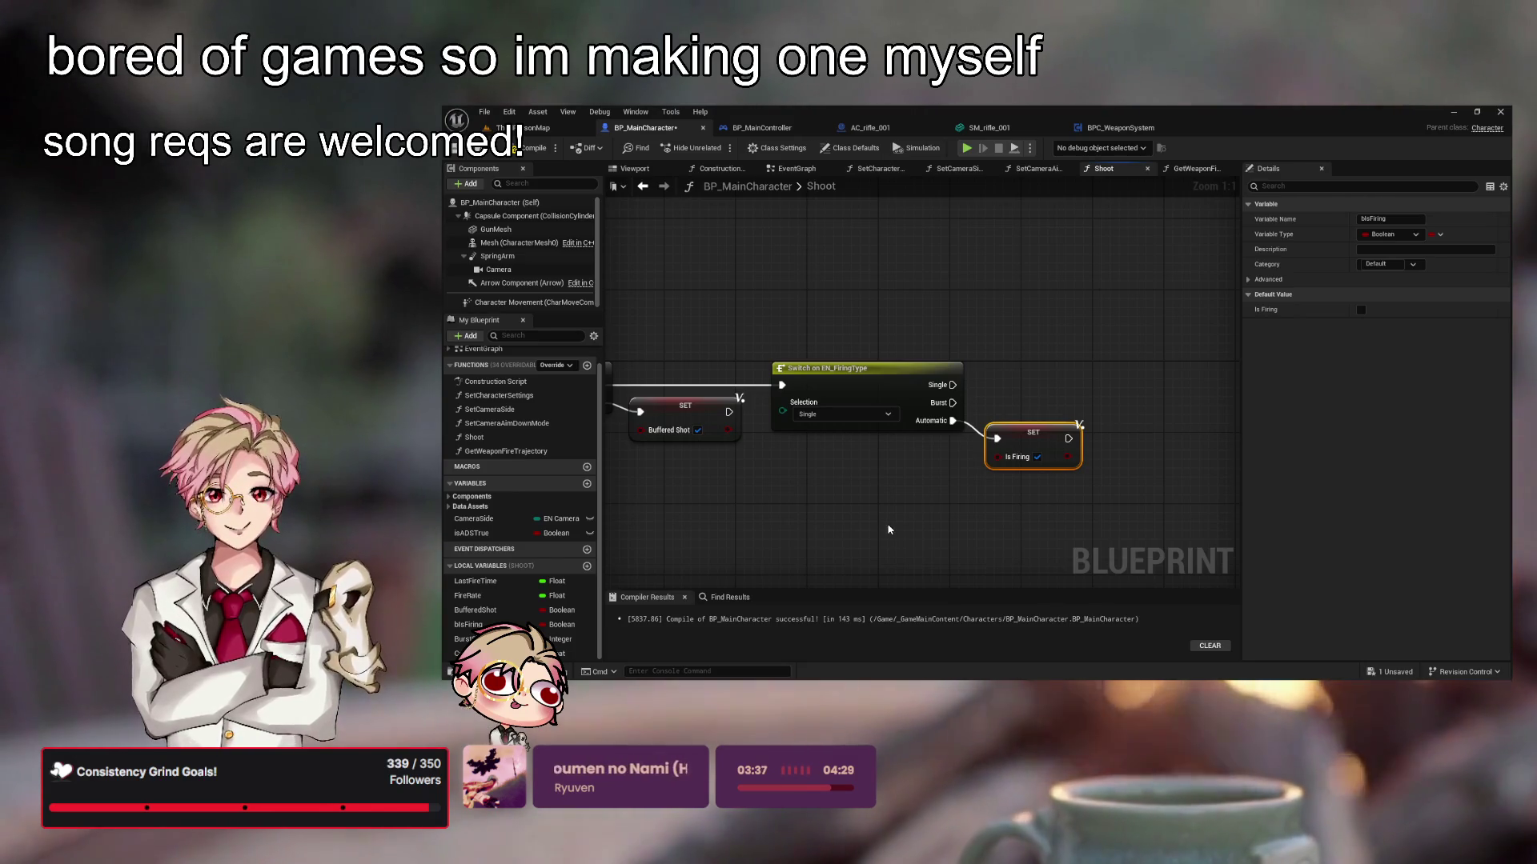
pyautogui.moveTo(862, 521)
pyautogui.mouseDown()
pyautogui.moveTo(1001, 508)
pyautogui.moveTo(868, 516)
pyautogui.moveTo(1083, 477)
pyautogui.mouseUp()
pyautogui.scroll(-1, 1087, 484)
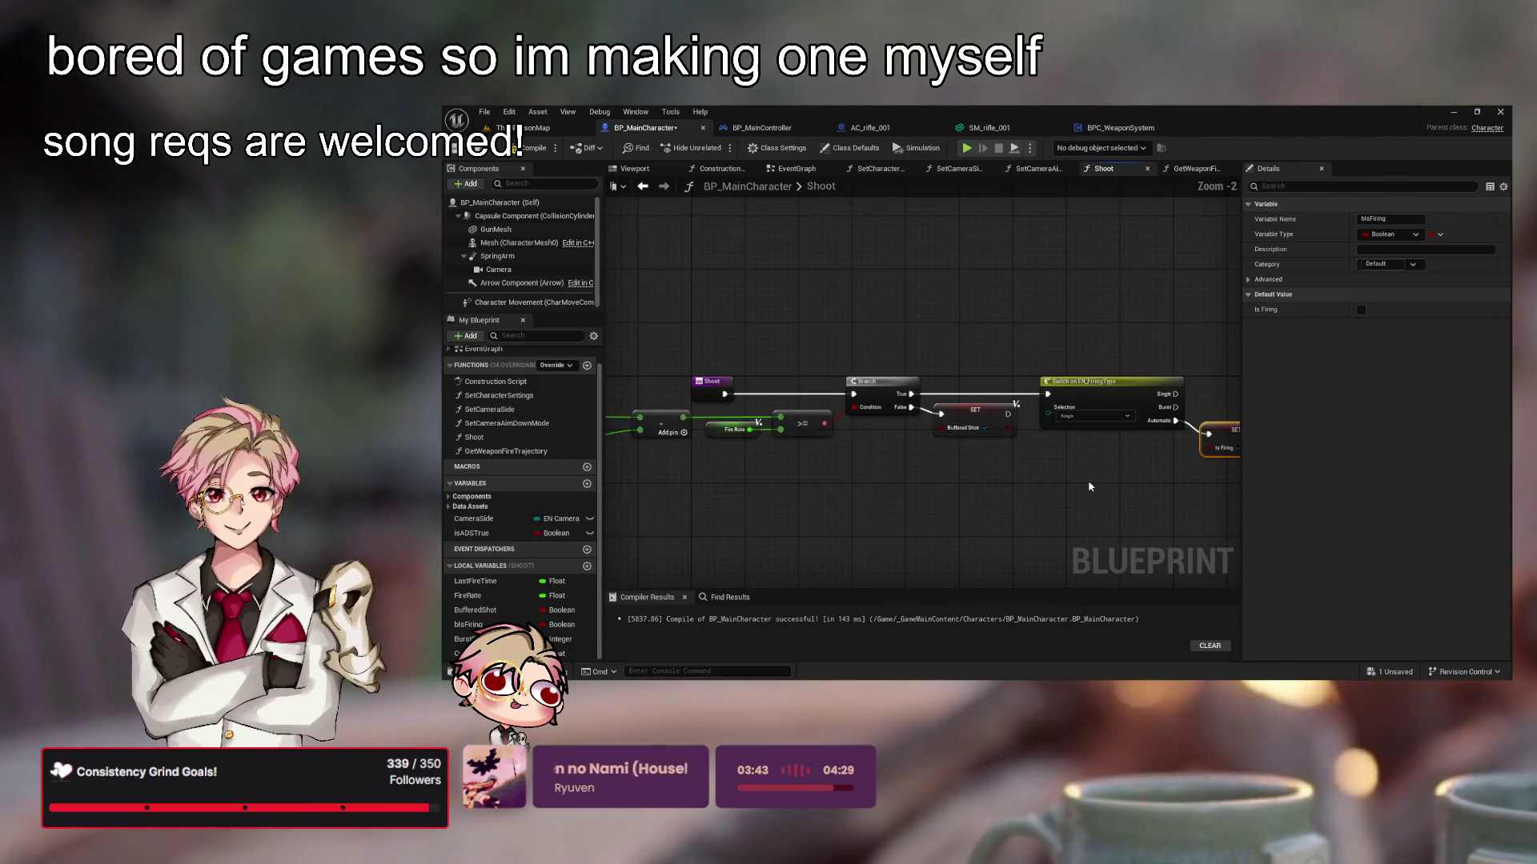
# Compile and save BP_MainCharacter with Ctrl+S
pyautogui.scroll(-2, 1070, 477)
pyautogui.scroll(1, 1032, 496)
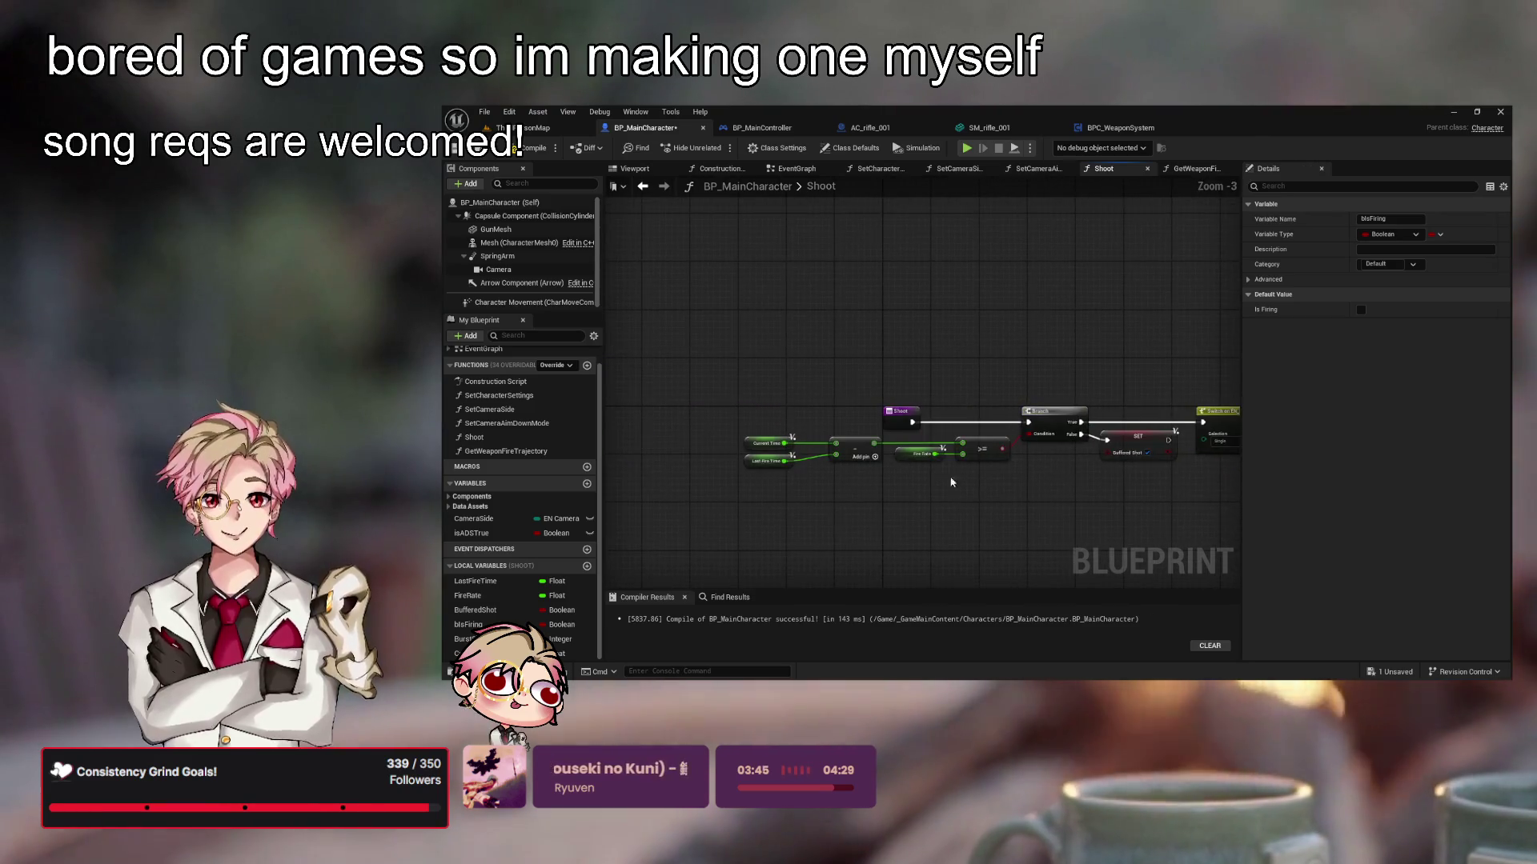
pyautogui.hotkey('ctrl', 's')
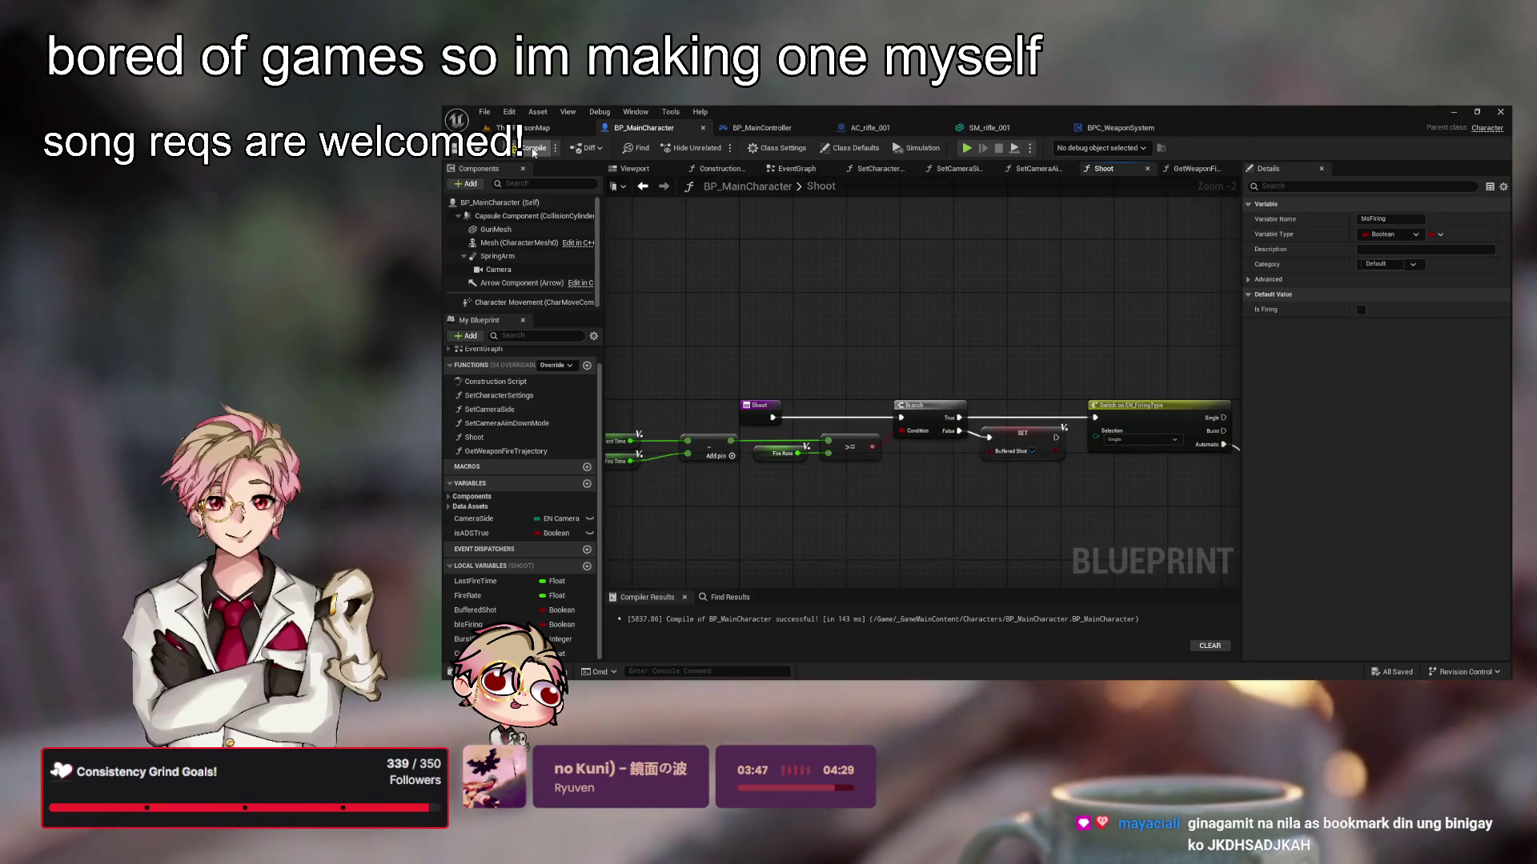
pyautogui.moveTo(979, 319); pyautogui.dragTo(926, 333)
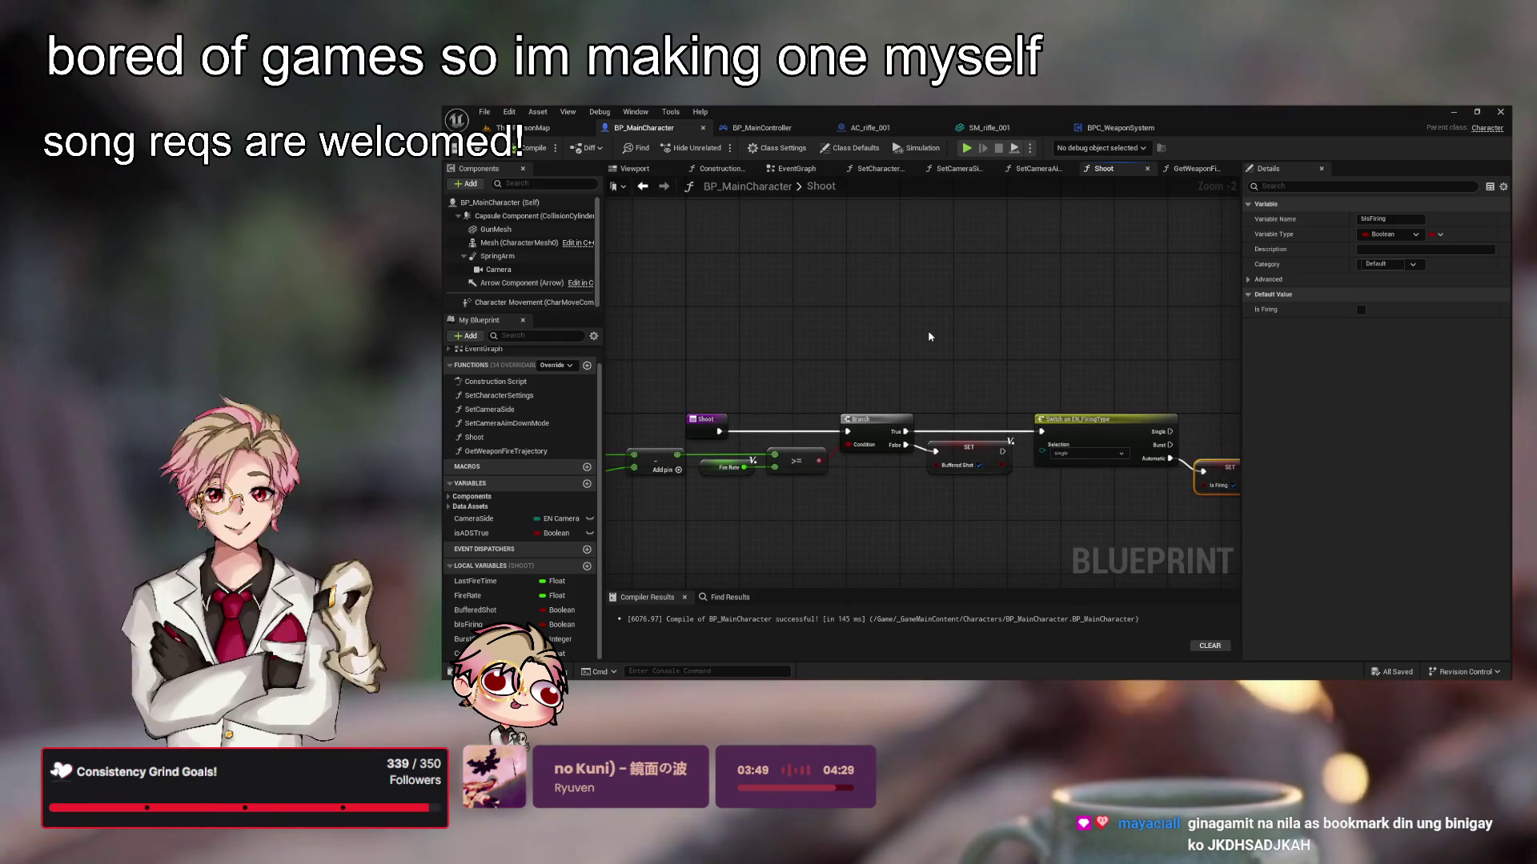
pyautogui.click(929, 336)
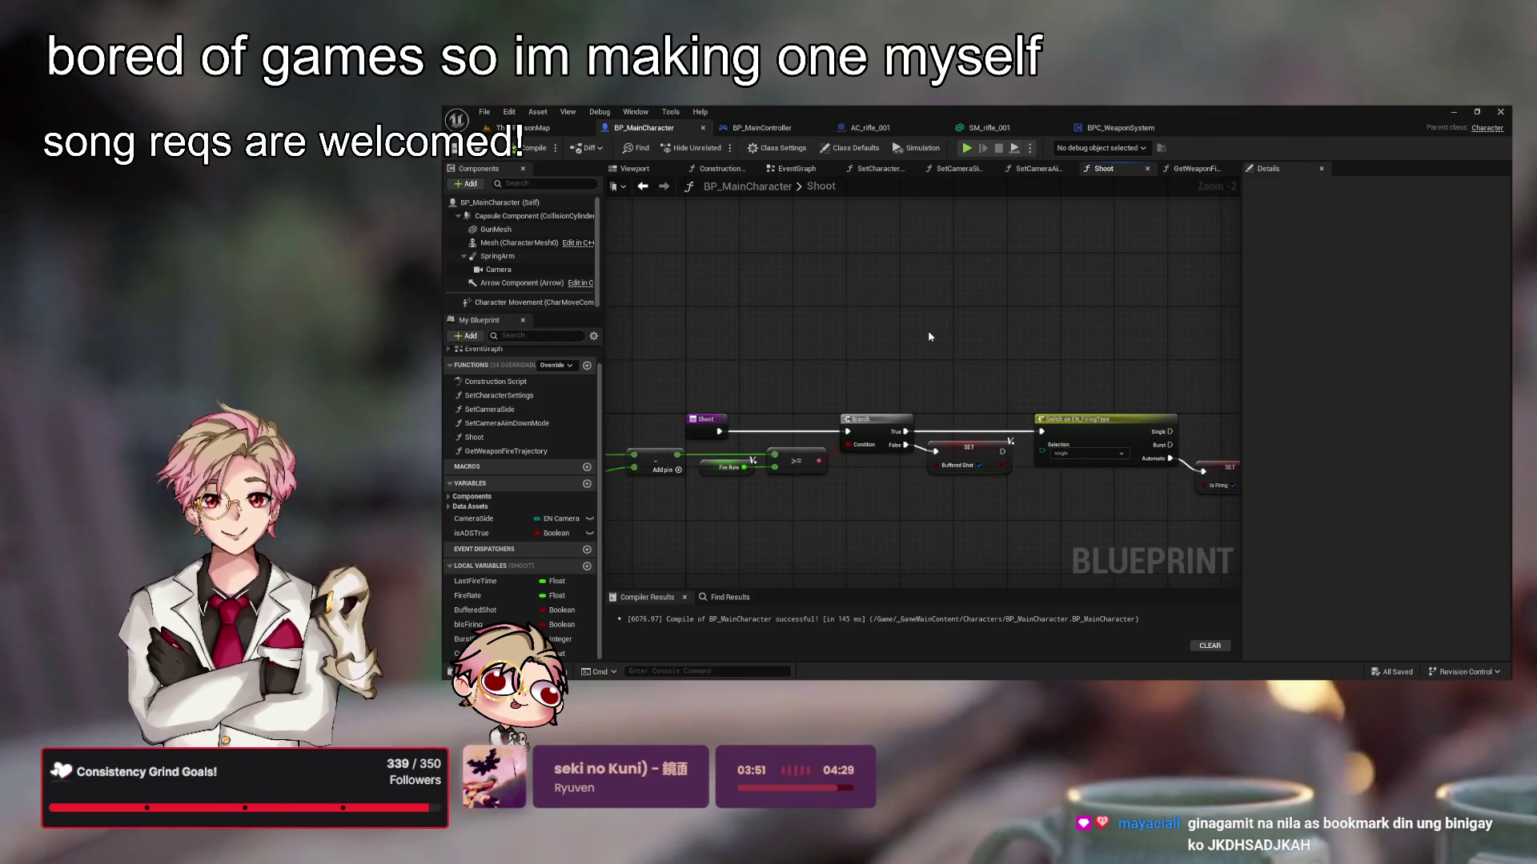
# Nudge SET Is Firing up and review the Branch, fire-rate compare and Buffered Shot chain
pyautogui.moveTo(1006, 381); pyautogui.dragTo(935, 377)
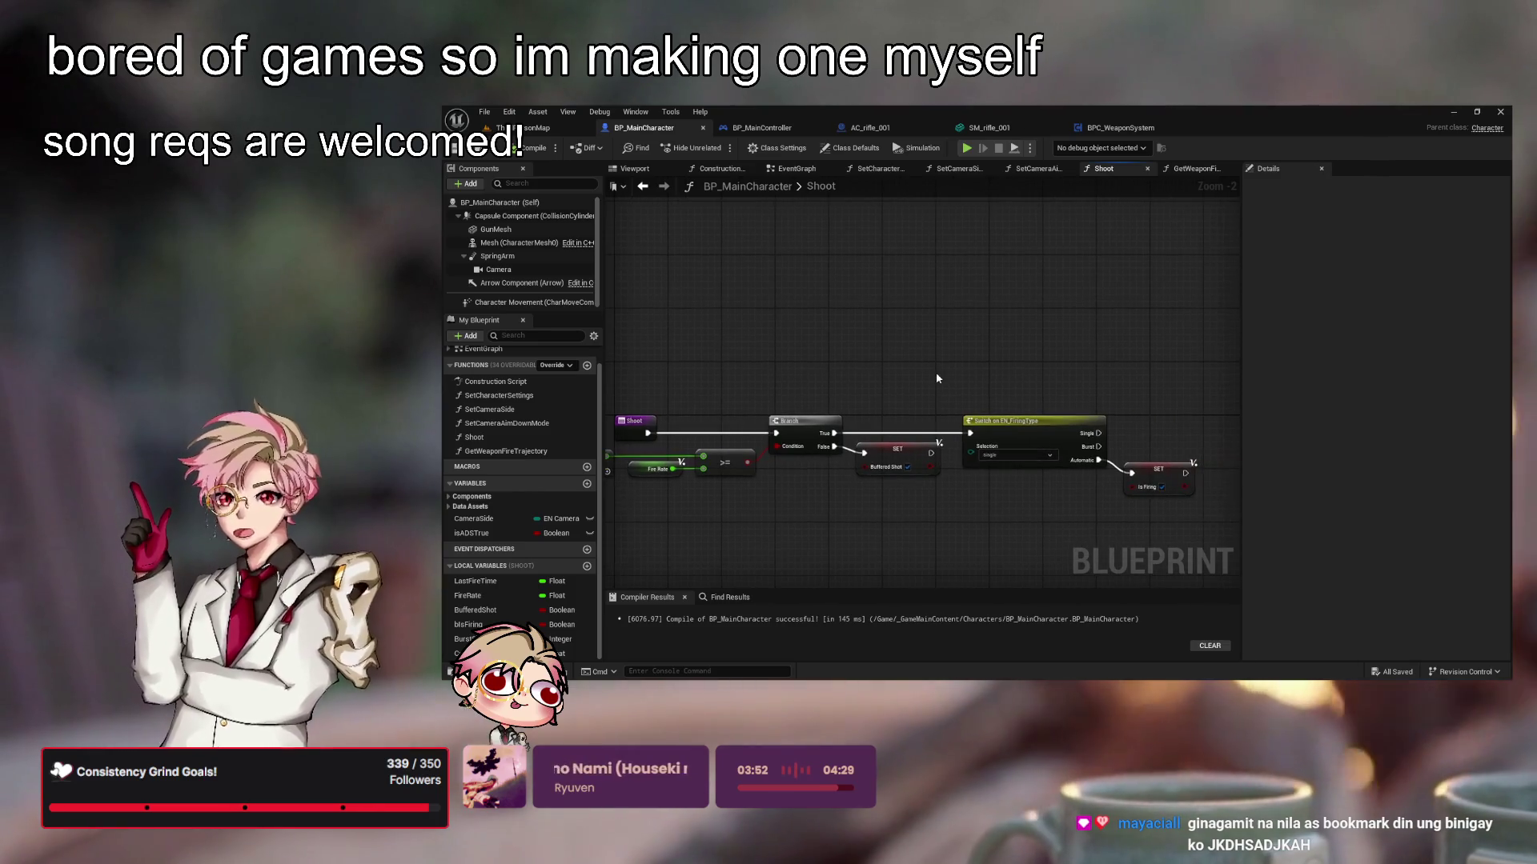
pyautogui.scroll(2, 954, 393)
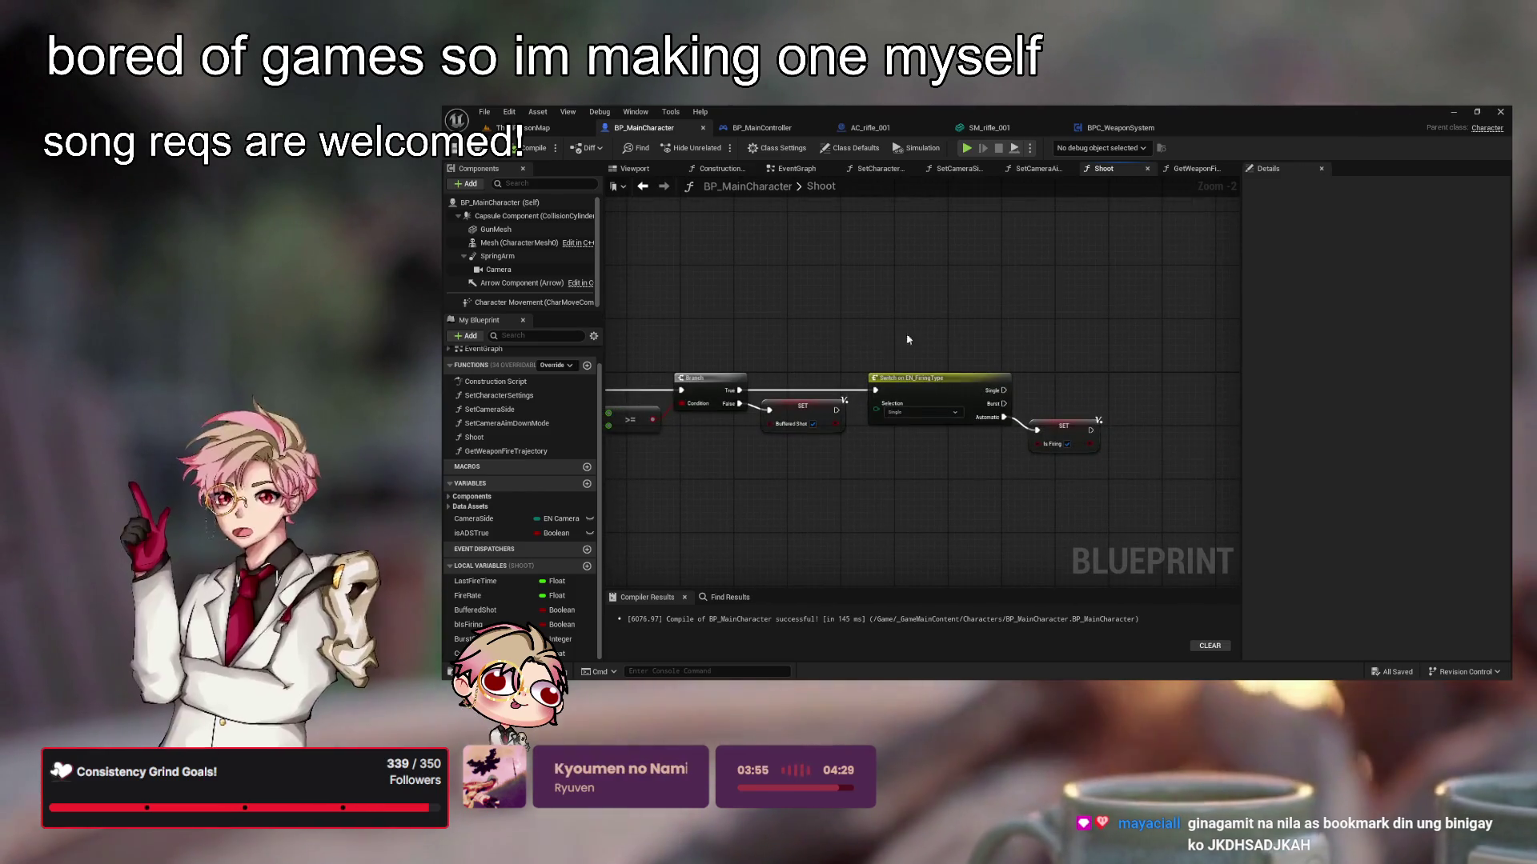
pyautogui.moveTo(1093, 449); pyautogui.dragTo(1088, 436)
pyautogui.click(928, 388)
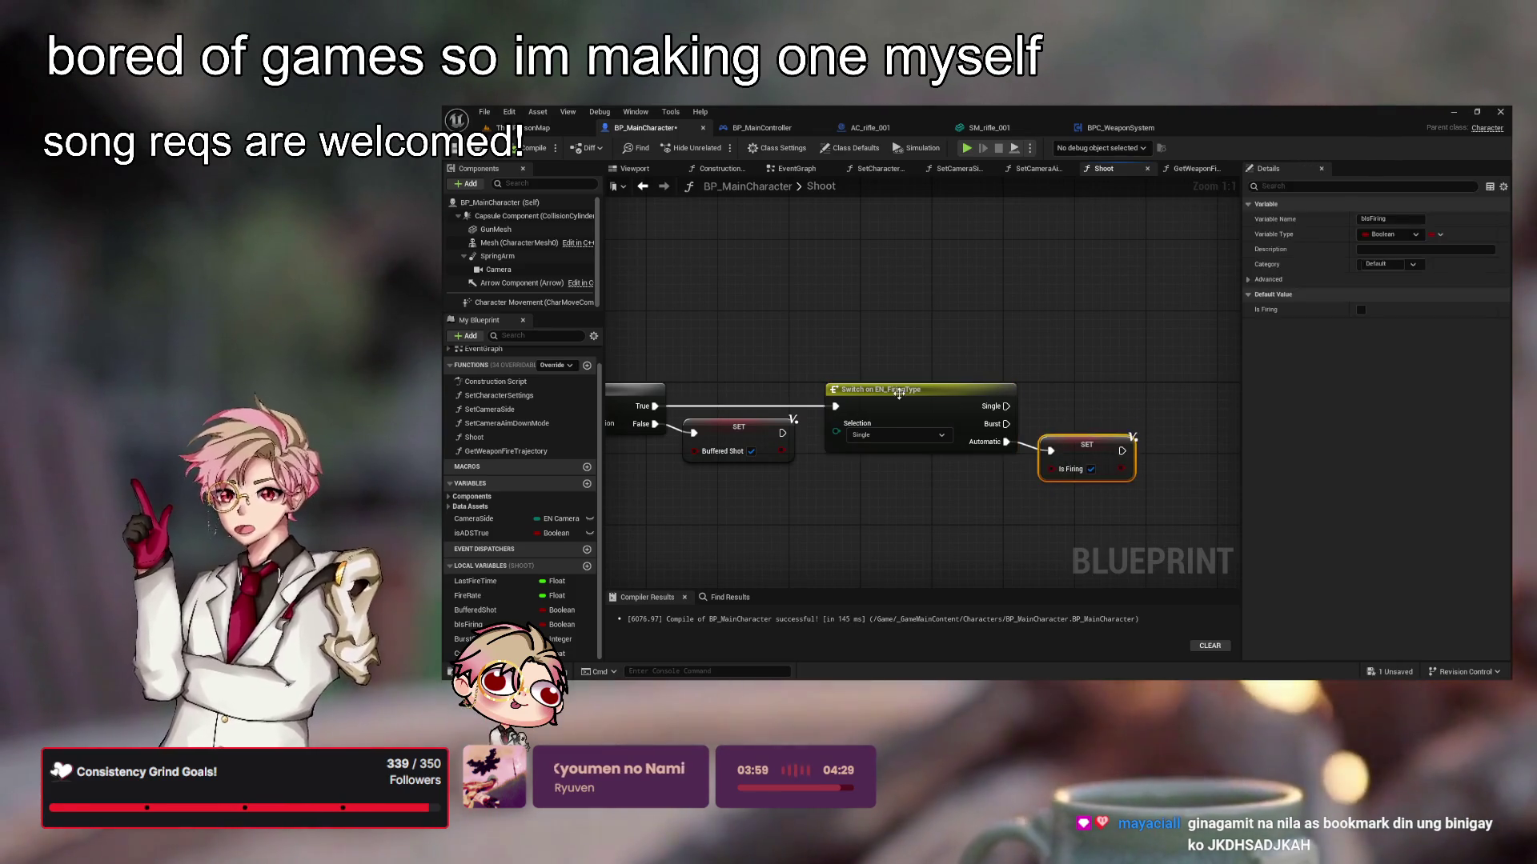
pyautogui.click(1050, 373)
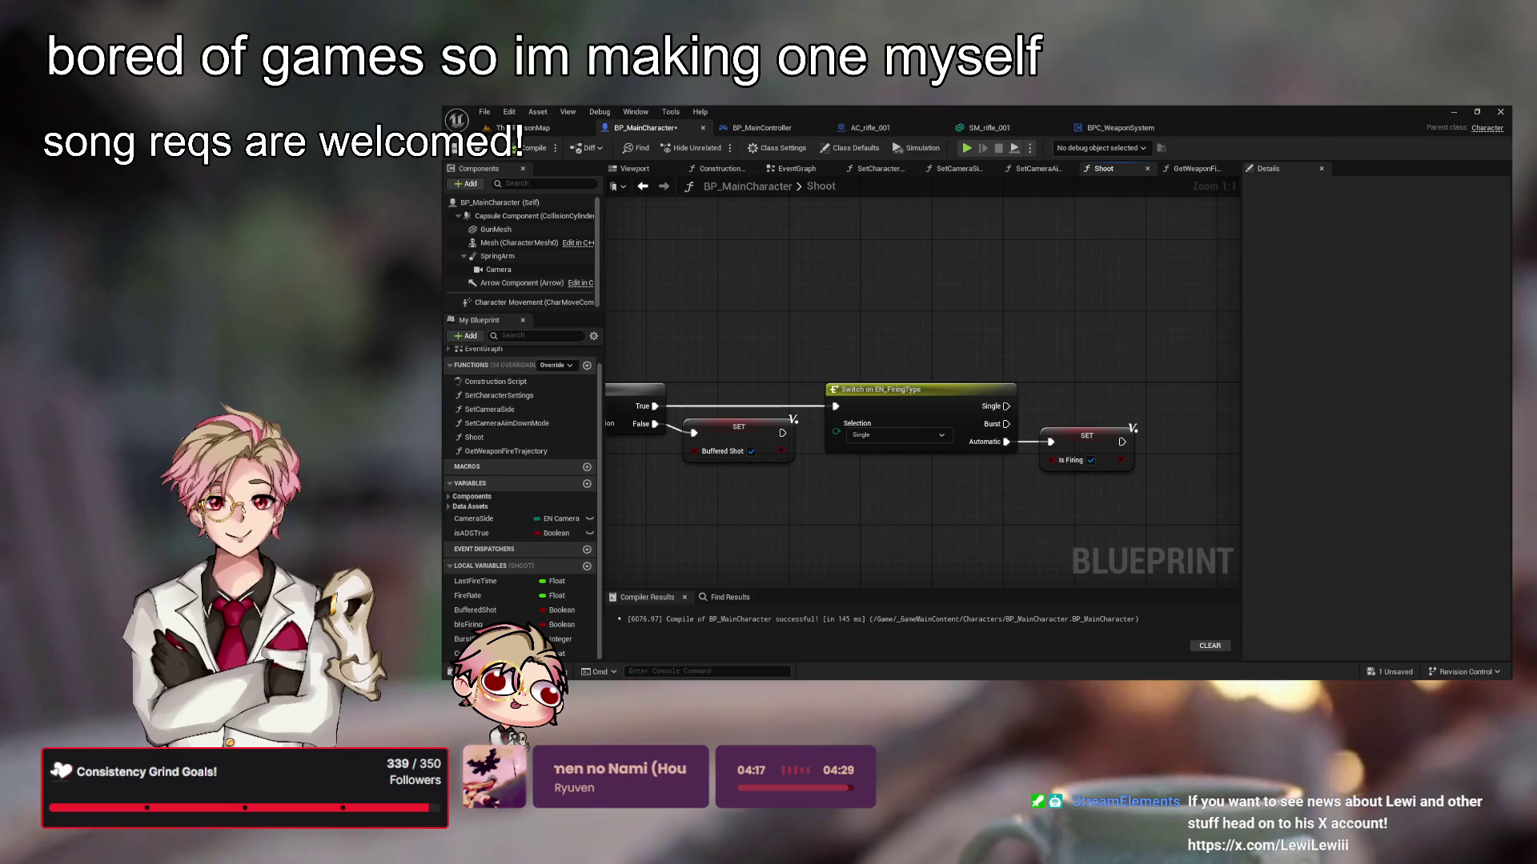
pyautogui.scroll(-2, 1006, 501)
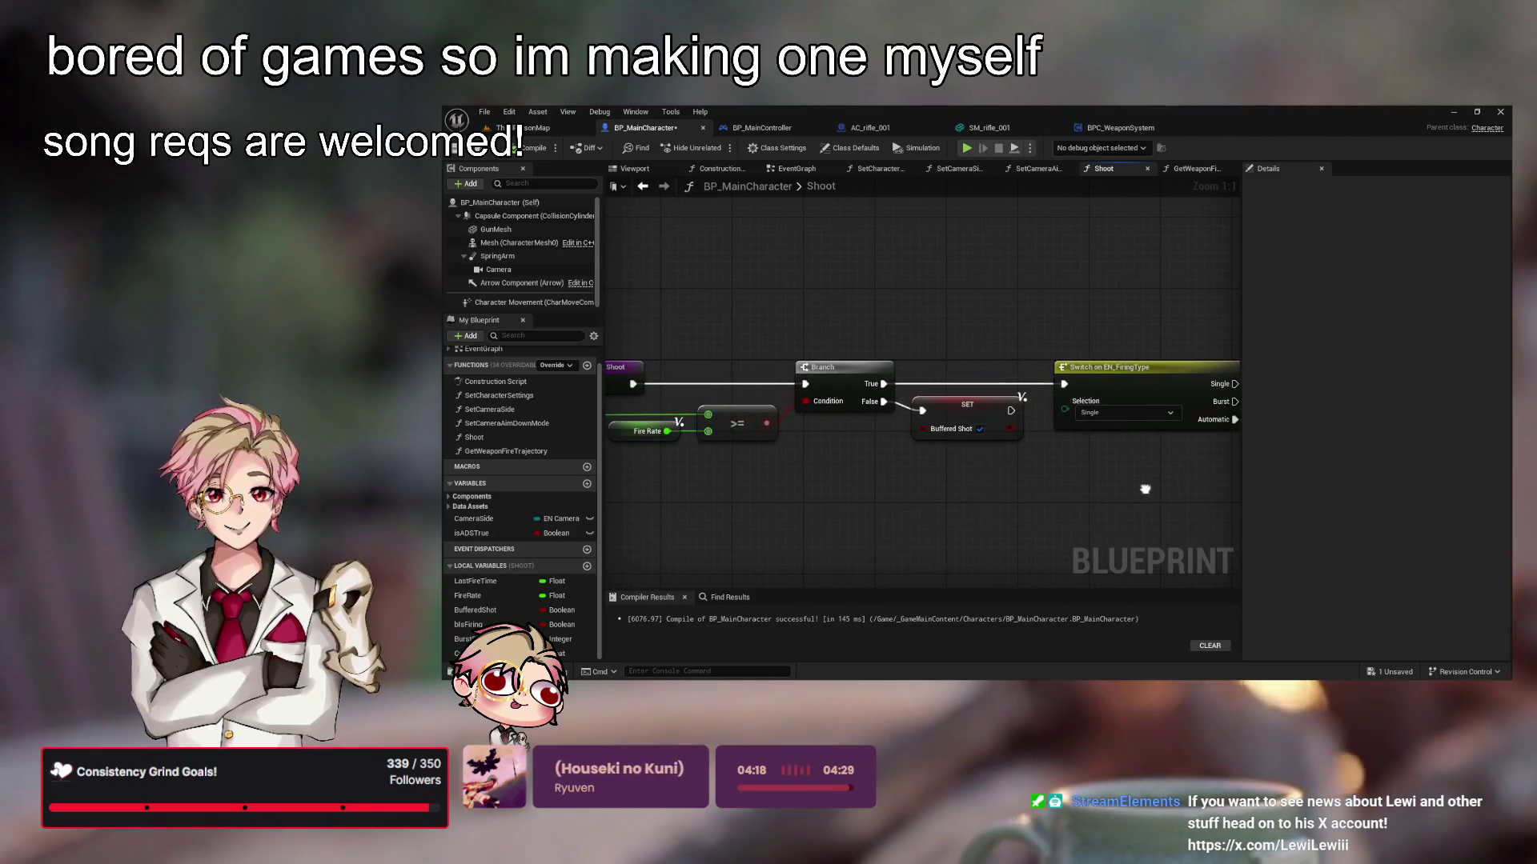
pyautogui.scroll(1, 1147, 498)
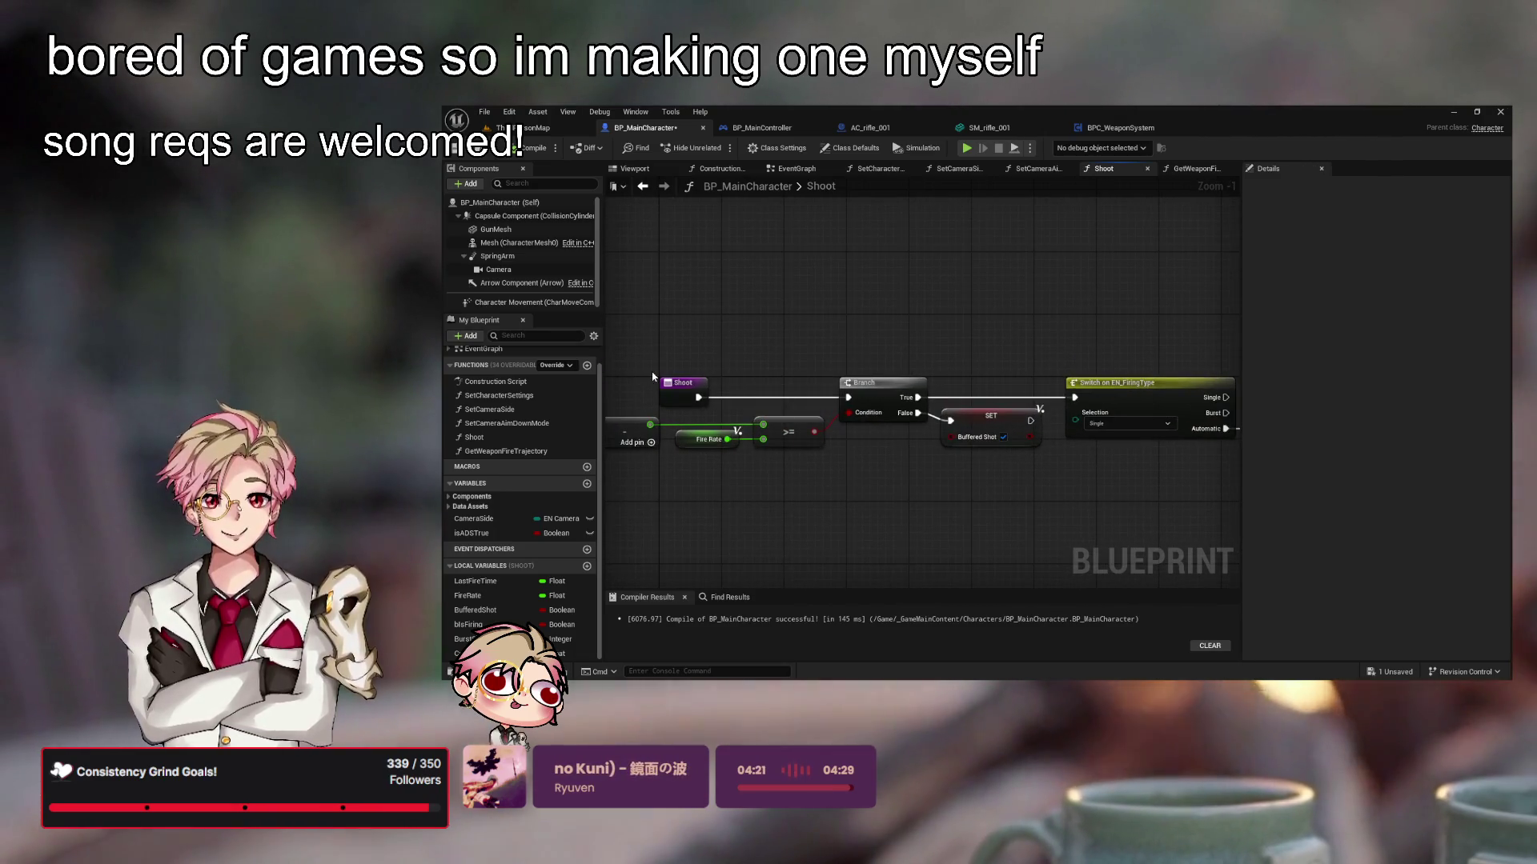
# Add a Boolean input parameter named isReleased to the Shoot function
pyautogui.click(680, 384)
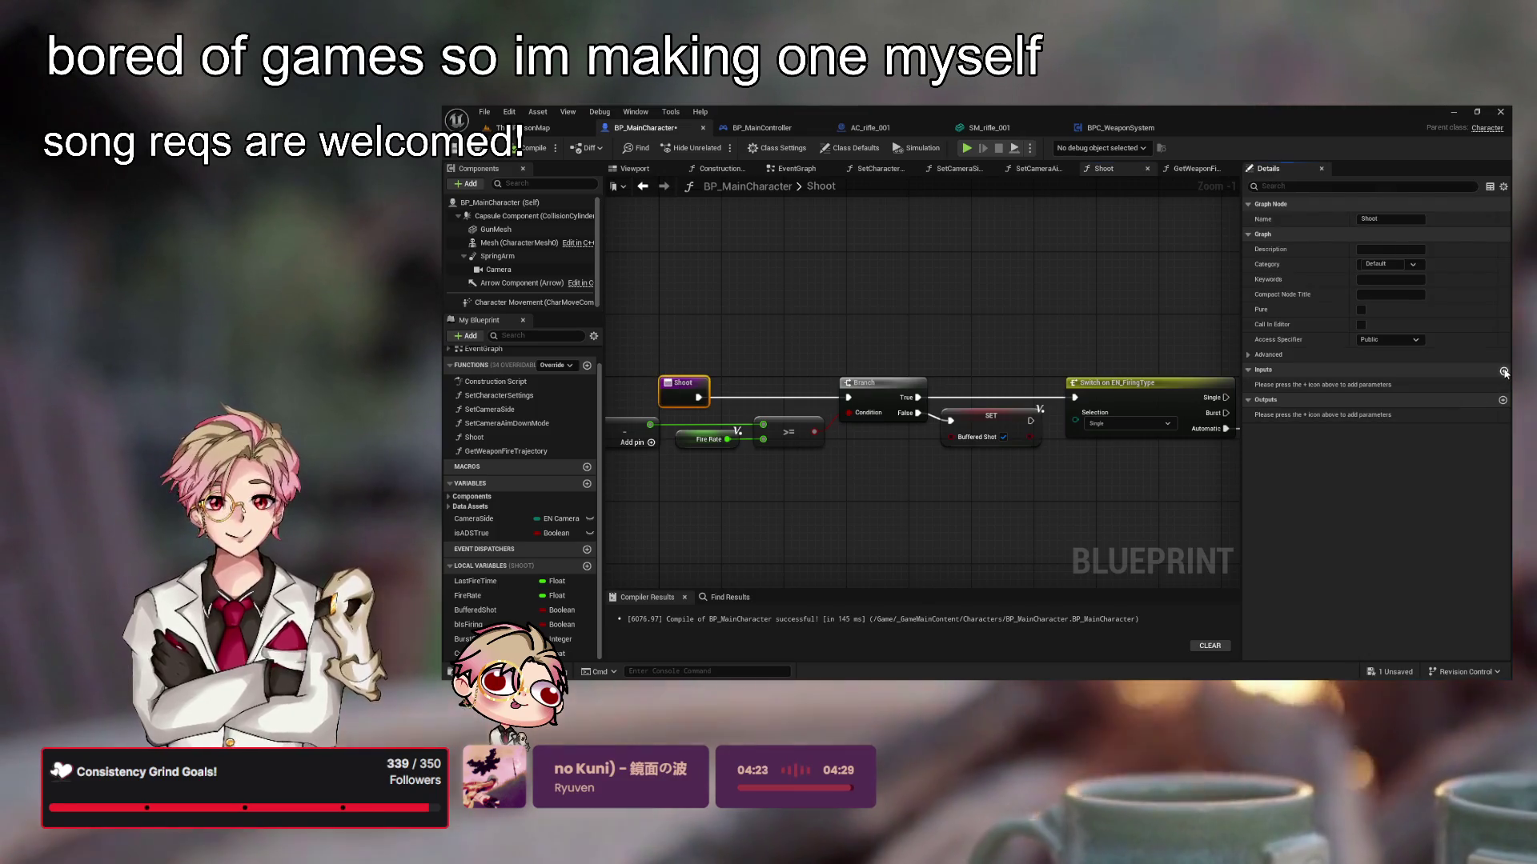
pyautogui.click(1504, 371)
pyautogui.doubleClick(1305, 384)
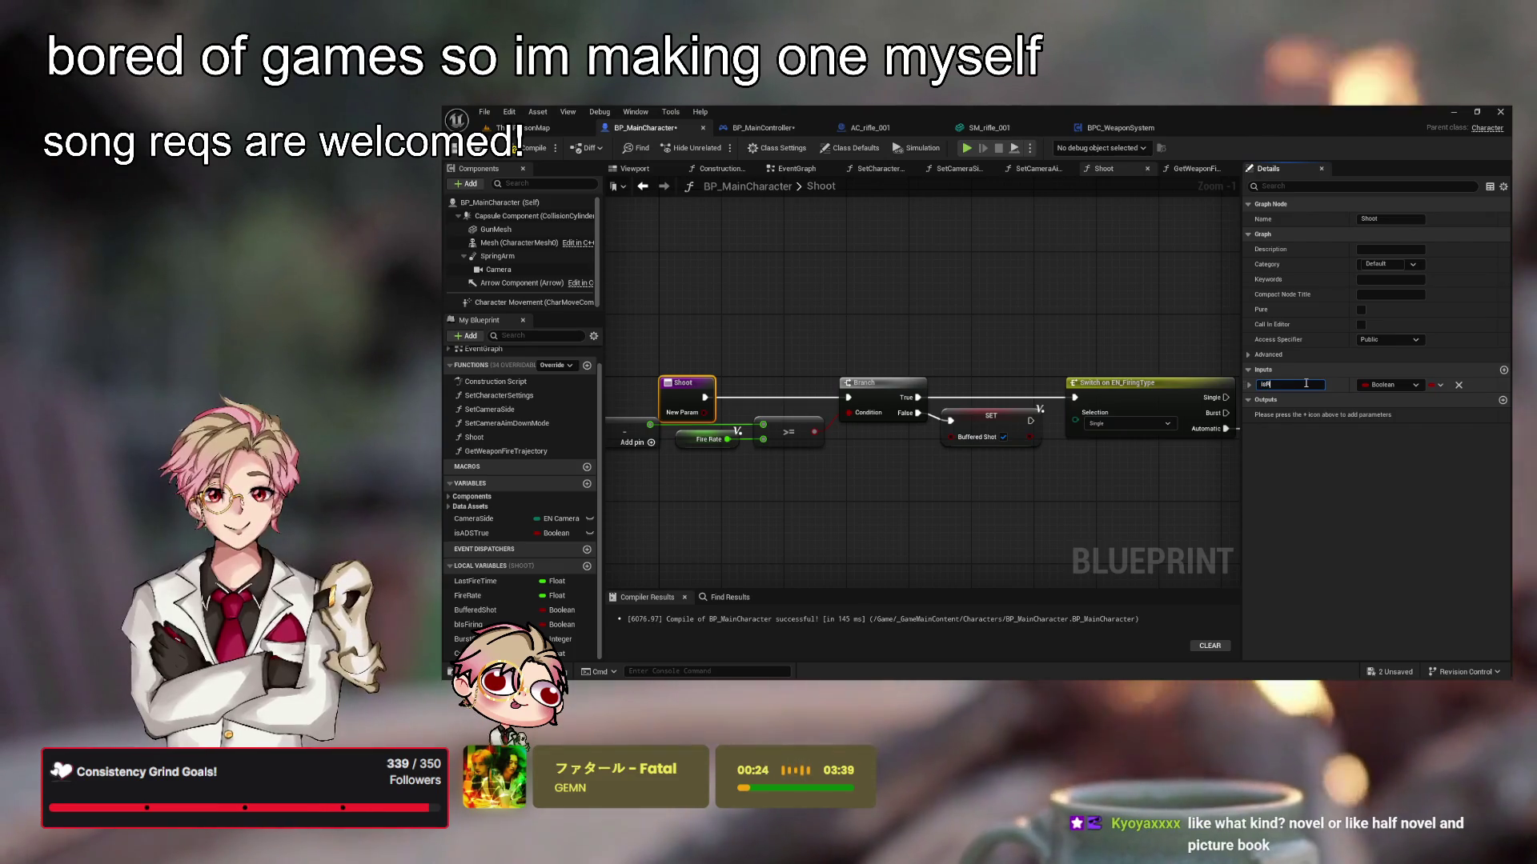
pyautogui.write('isReleased')
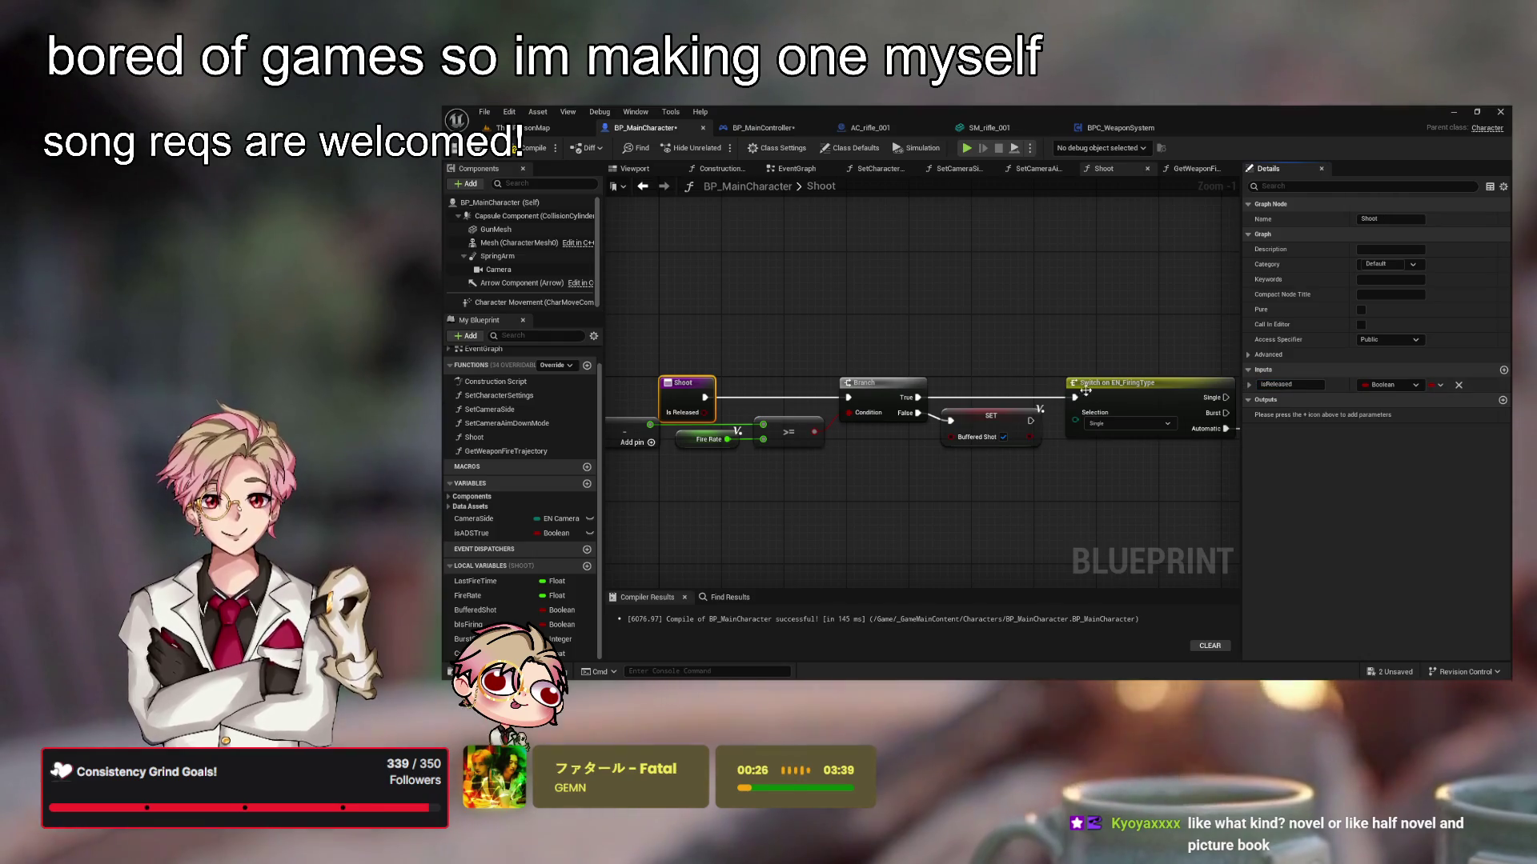
pyautogui.moveTo(917, 331); pyautogui.dragTo(989, 235)
pyautogui.scroll(-3, 945, 352)
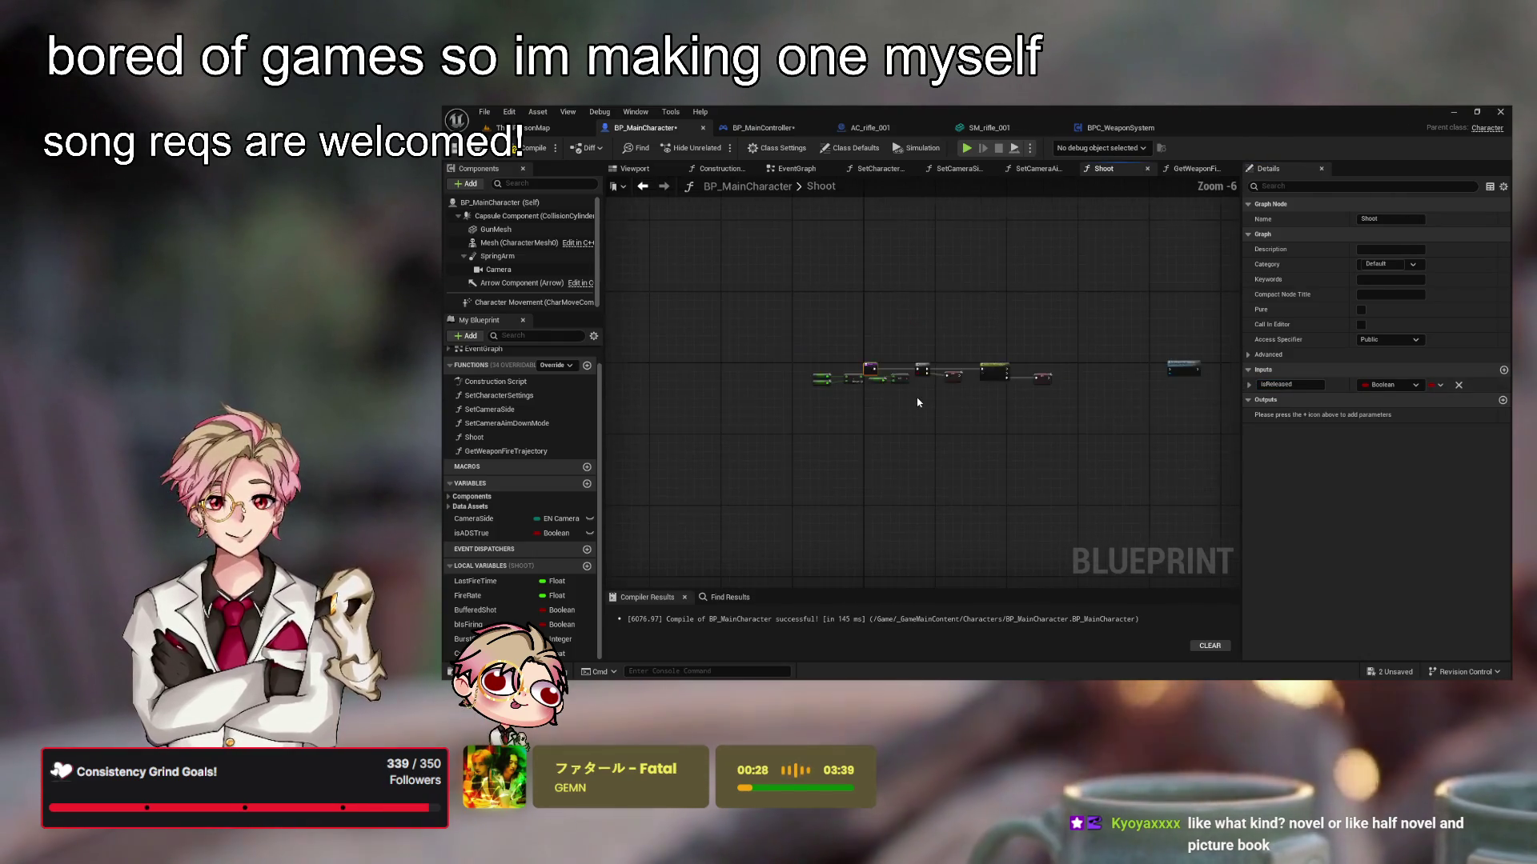
# Move the Shoot entry far left and insert a new Branch right after it
pyautogui.scroll(3, 919, 405)
pyautogui.scroll(-2, 994, 446)
pyautogui.moveTo(745, 412)
pyautogui.mouseDown()
pyautogui.moveTo(690, 366)
pyautogui.moveTo(741, 378)
pyautogui.mouseUp()
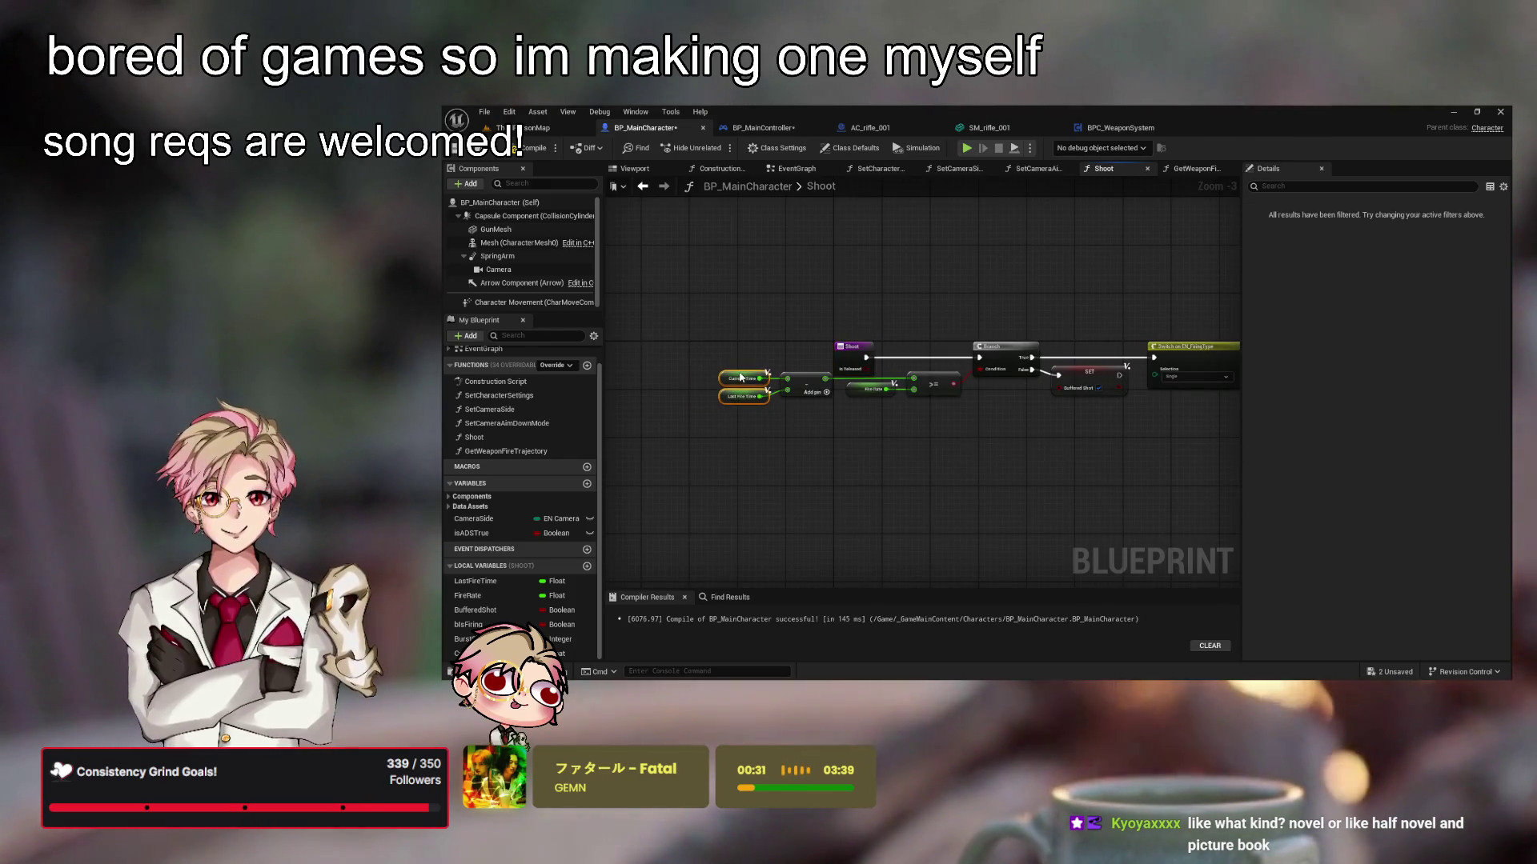
pyautogui.click(944, 442)
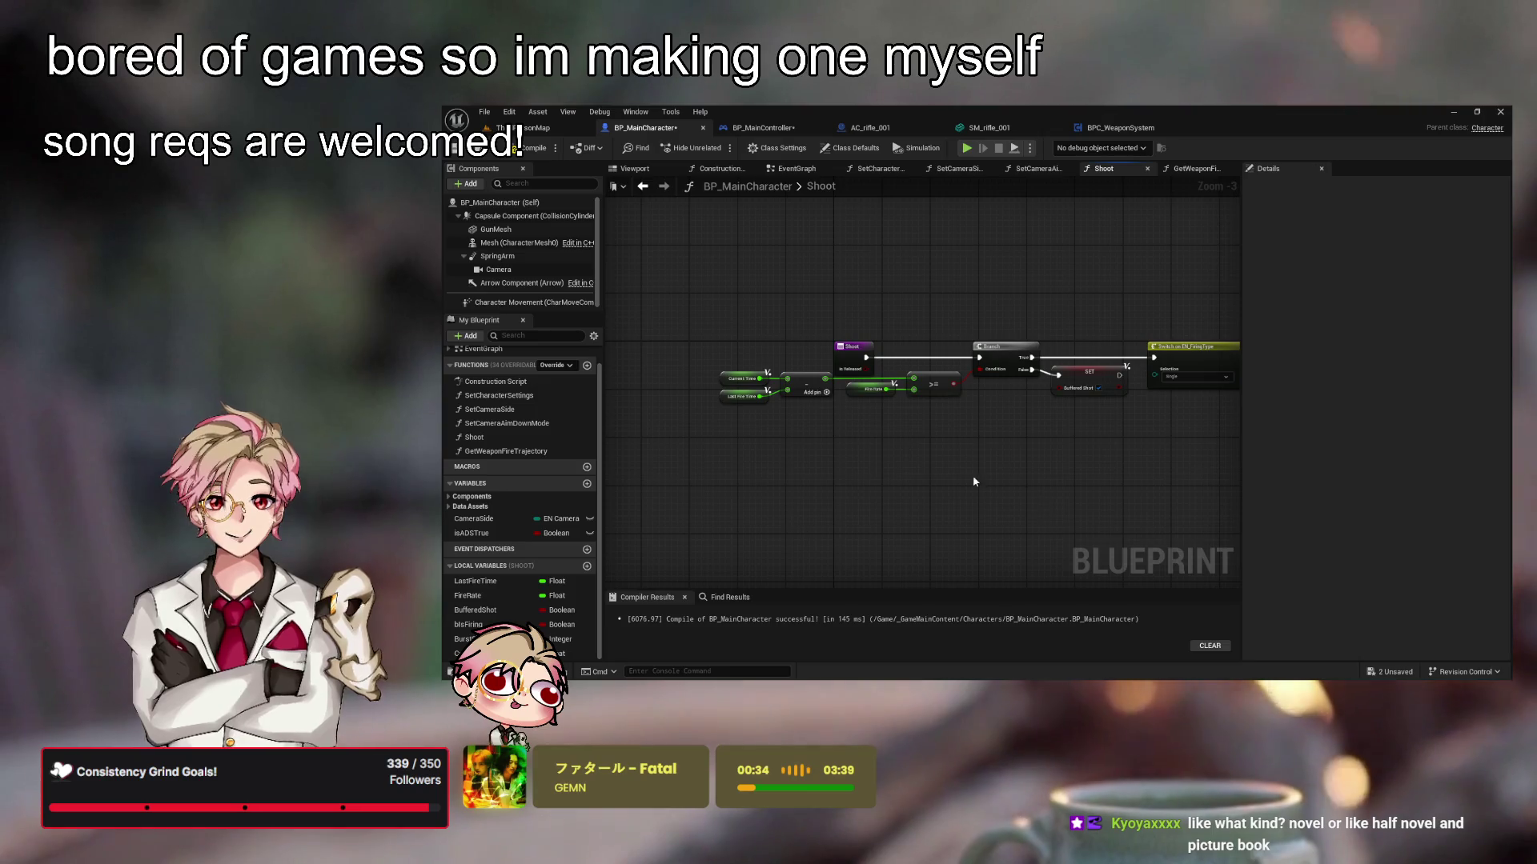
pyautogui.moveTo(904, 387); pyautogui.dragTo(674, 389)
pyautogui.press('b')
pyautogui.click(811, 349)
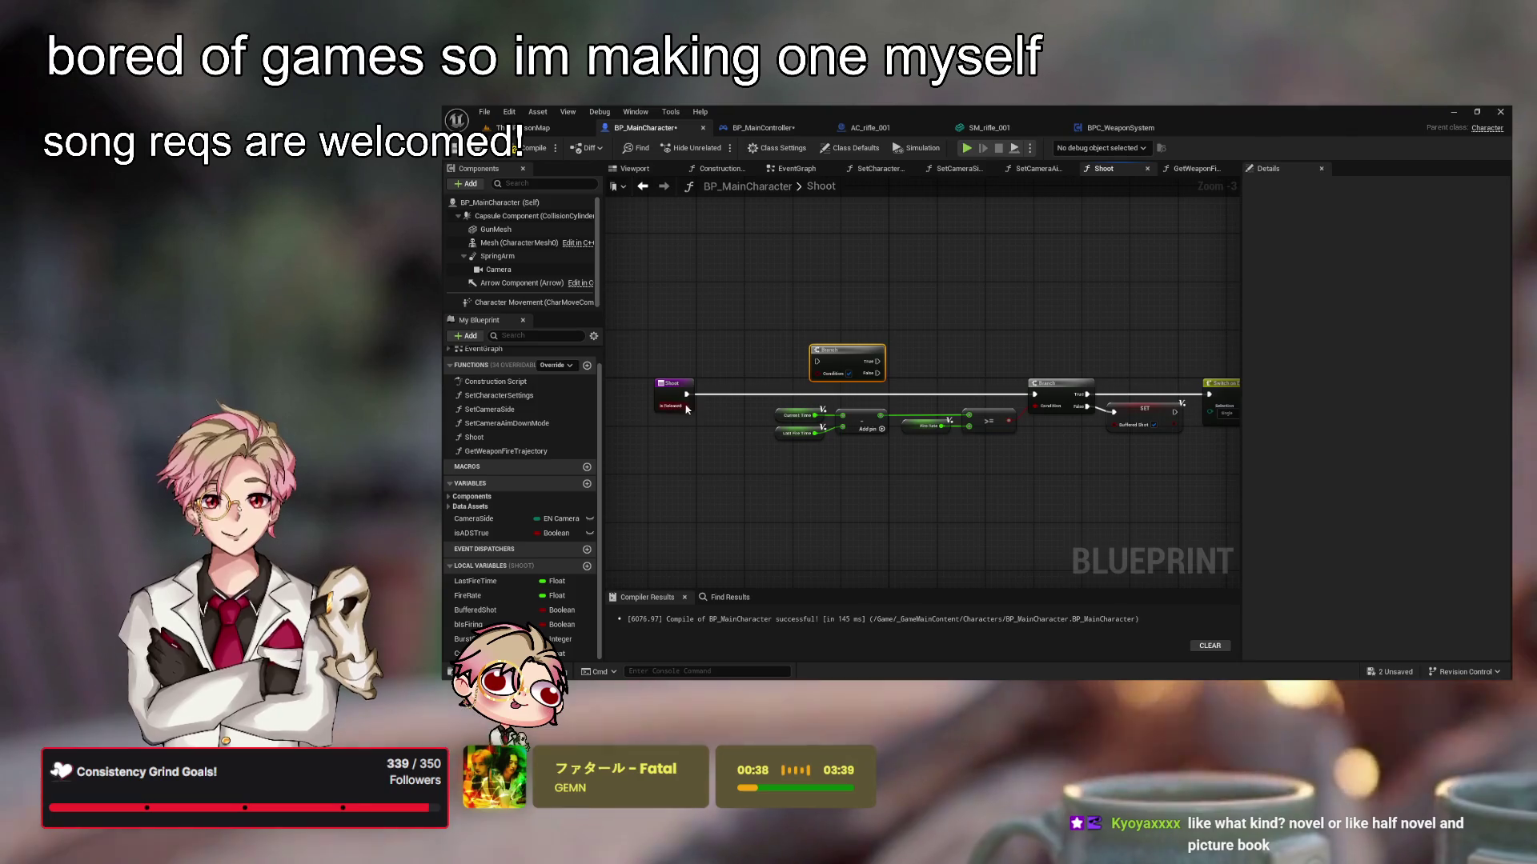
pyautogui.moveTo(843, 363)
pyautogui.mouseDown()
pyautogui.moveTo(741, 403)
pyautogui.moveTo(730, 384)
pyautogui.moveTo(703, 394)
pyautogui.moveTo(1034, 394)
pyautogui.mouseUp()
pyautogui.keyDown('ctrl'); pyautogui.click(668, 392); pyautogui.keyUp('ctrl')
pyautogui.click(704, 448)
# Align the Shoot entry and Branches with Q and place an Is Firing setter
pyautogui.moveTo(713, 325)
pyautogui.mouseDown()
pyautogui.moveTo(792, 512)
pyautogui.moveTo(758, 464)
pyautogui.mouseUp()
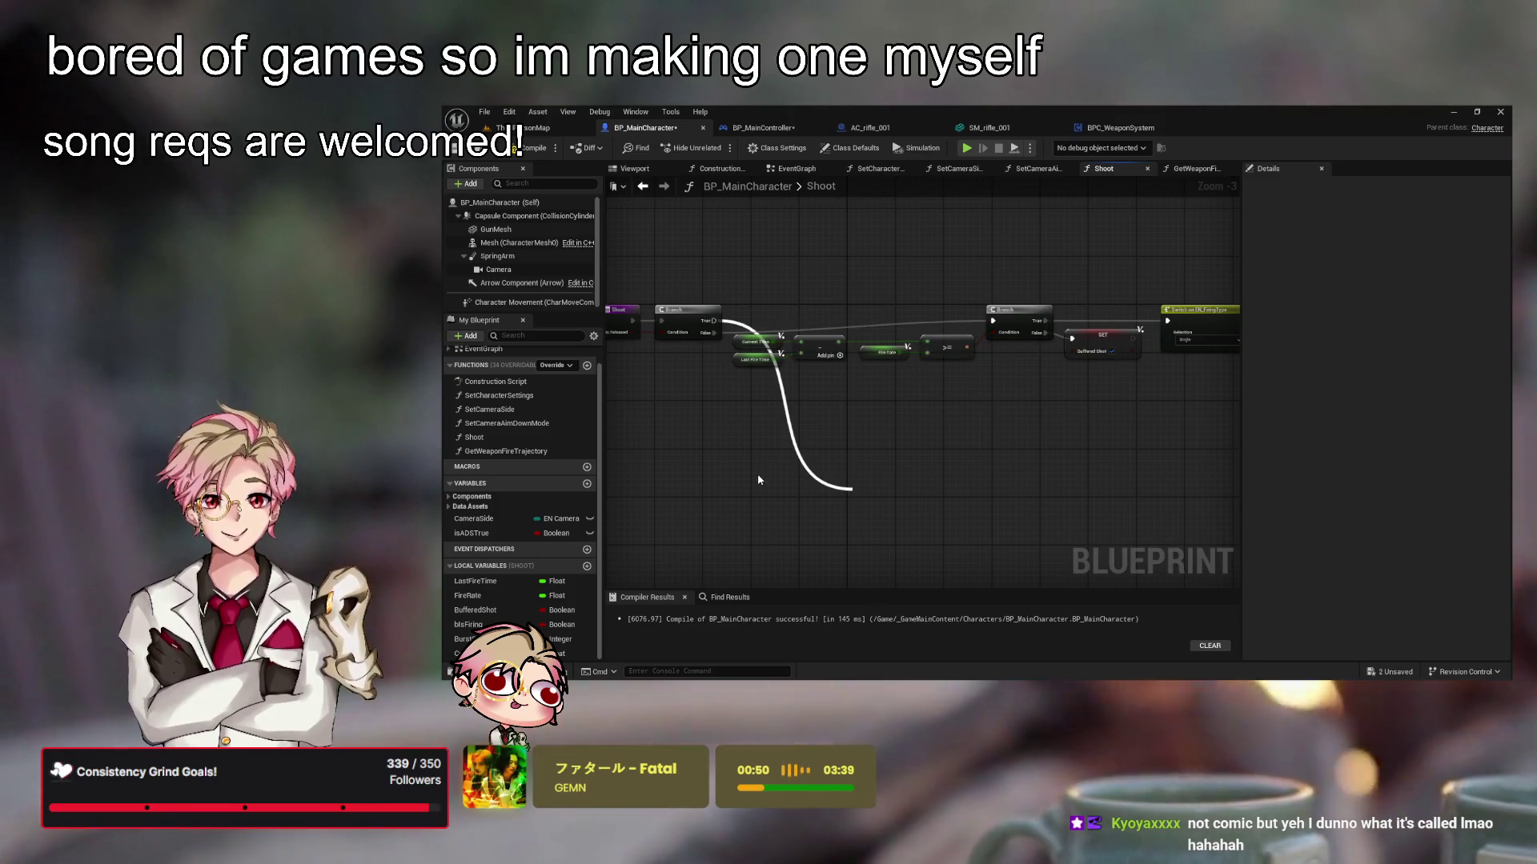
pyautogui.moveTo(758, 480); pyautogui.dragTo(840, 520)
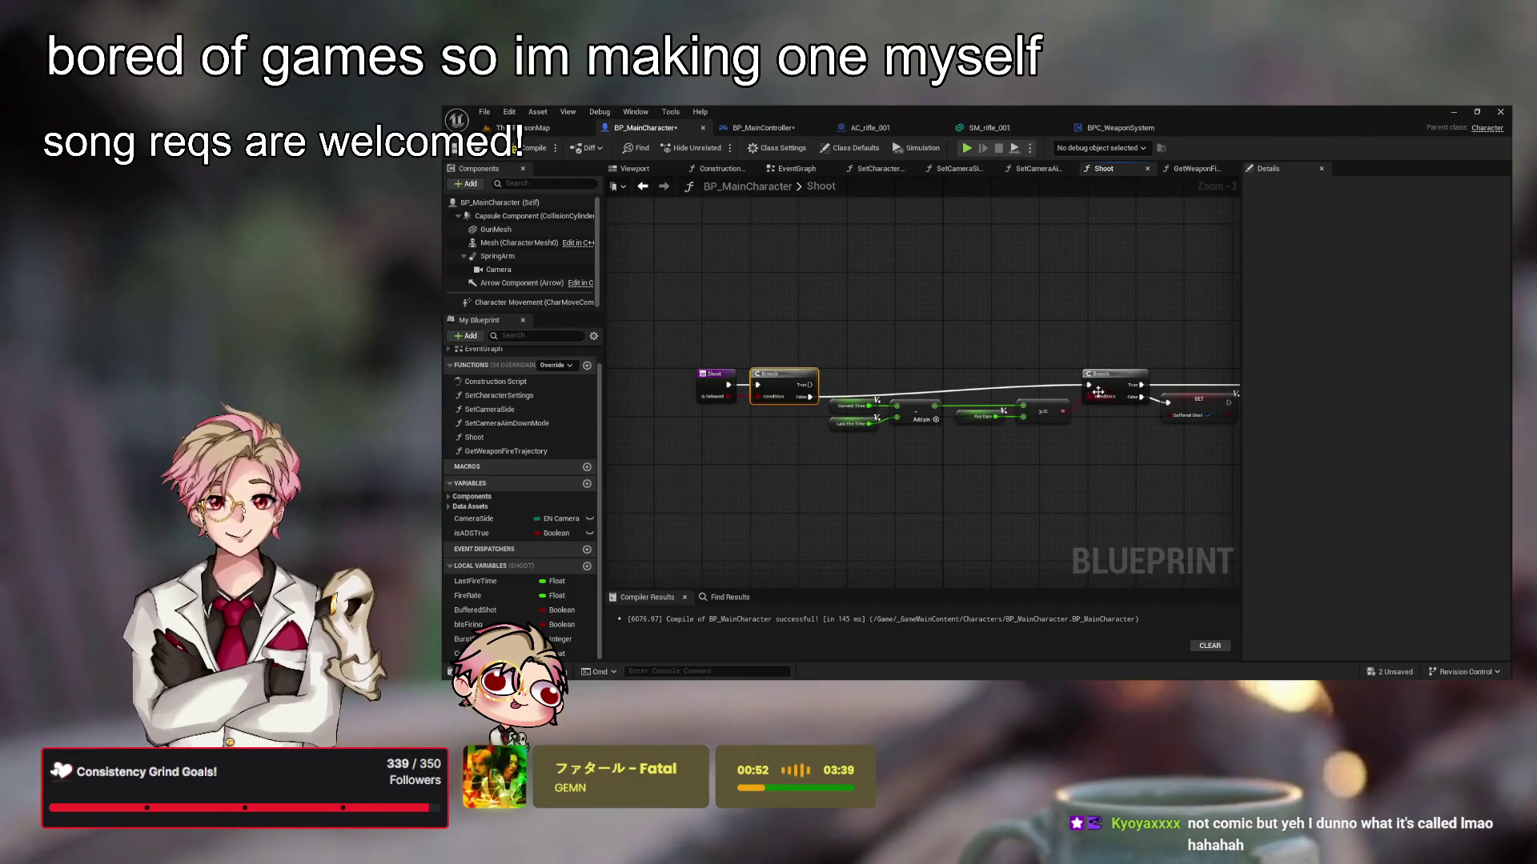
pyautogui.press('q')
pyautogui.moveTo(685, 396)
pyautogui.mouseDown()
pyautogui.moveTo(856, 331)
pyautogui.moveTo(833, 360)
pyautogui.moveTo(868, 318)
pyautogui.moveTo(637, 555)
pyautogui.mouseUp()
pyautogui.press('q')
pyautogui.click(856, 331)
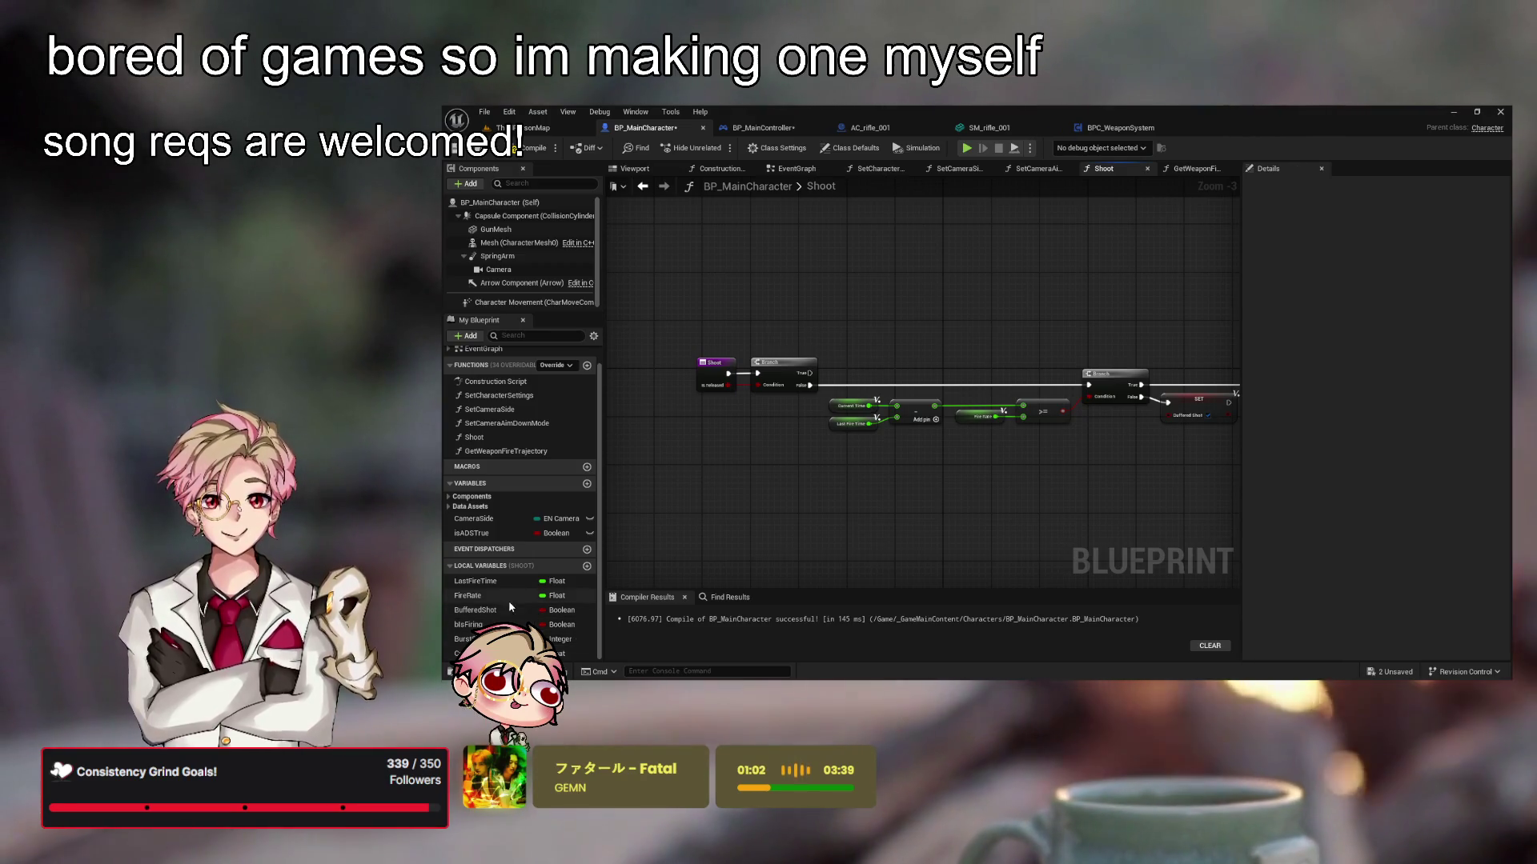
pyautogui.moveTo(468, 624)
pyautogui.mouseDown()
pyautogui.moveTo(905, 336)
pyautogui.moveTo(810, 373)
pyautogui.mouseUp()
# Wire the new Branch's True output into the SET Is Firing node
pyautogui.moveTo(935, 346); pyautogui.dragTo(862, 359)
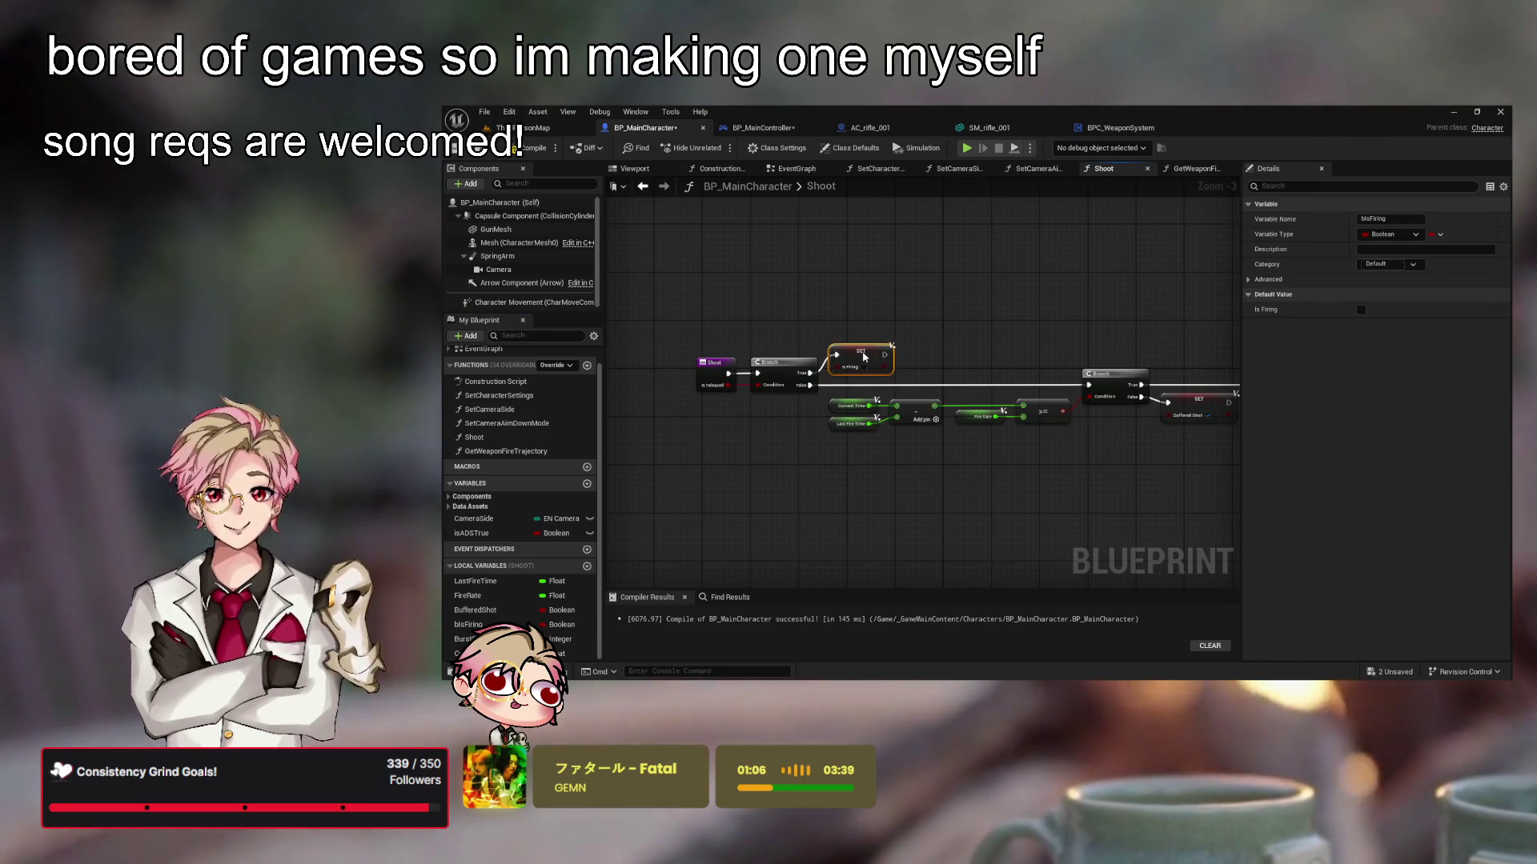
pyautogui.click(1014, 333)
pyautogui.moveTo(1014, 333); pyautogui.dragTo(1086, 364)
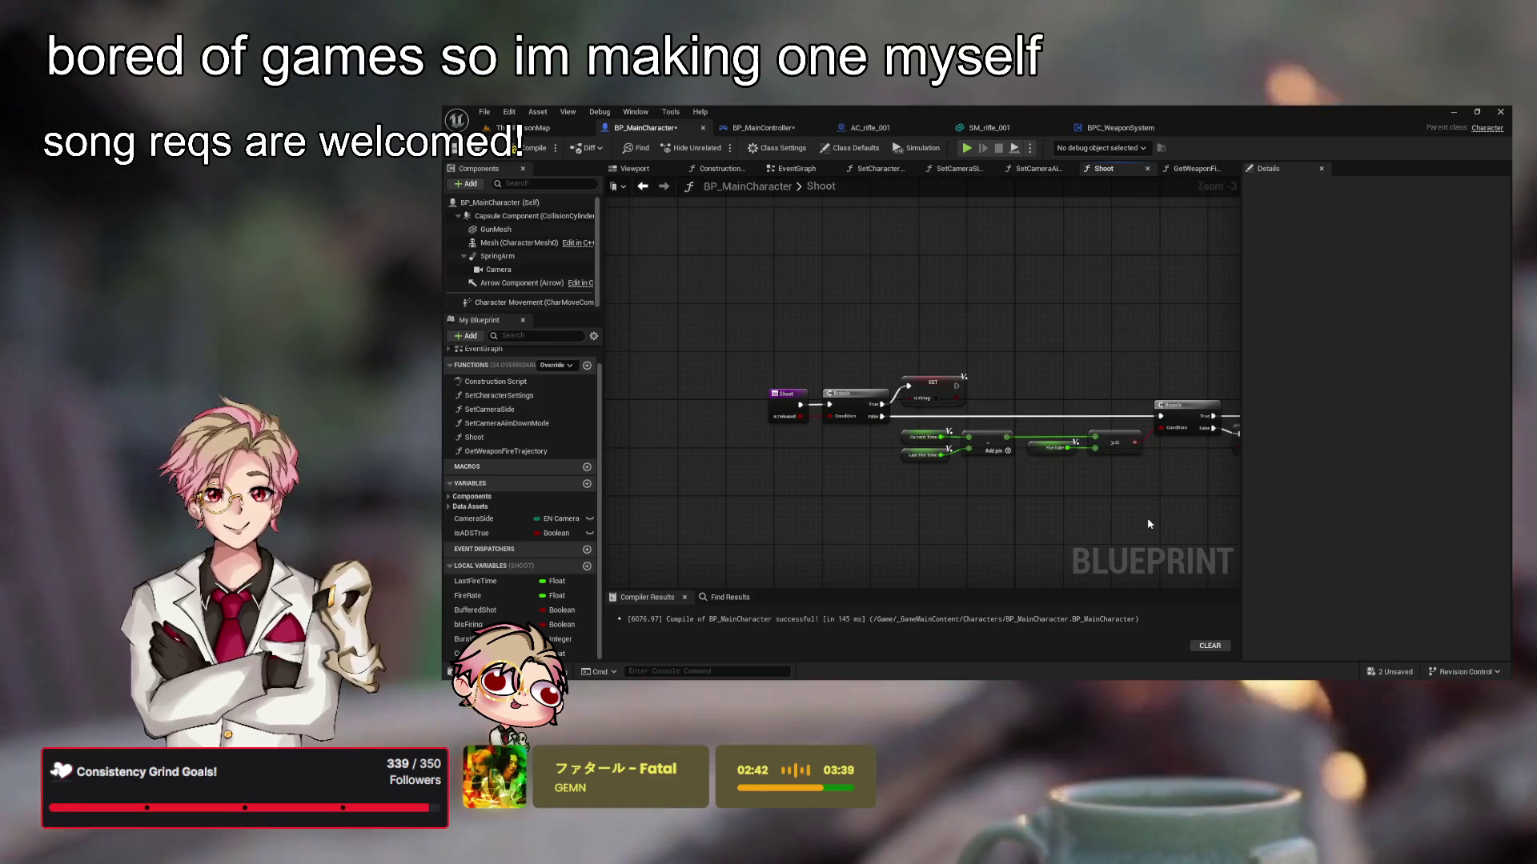
pyautogui.moveTo(1022, 520); pyautogui.dragTo(1022, 538)
pyautogui.scroll(3, 976, 397)
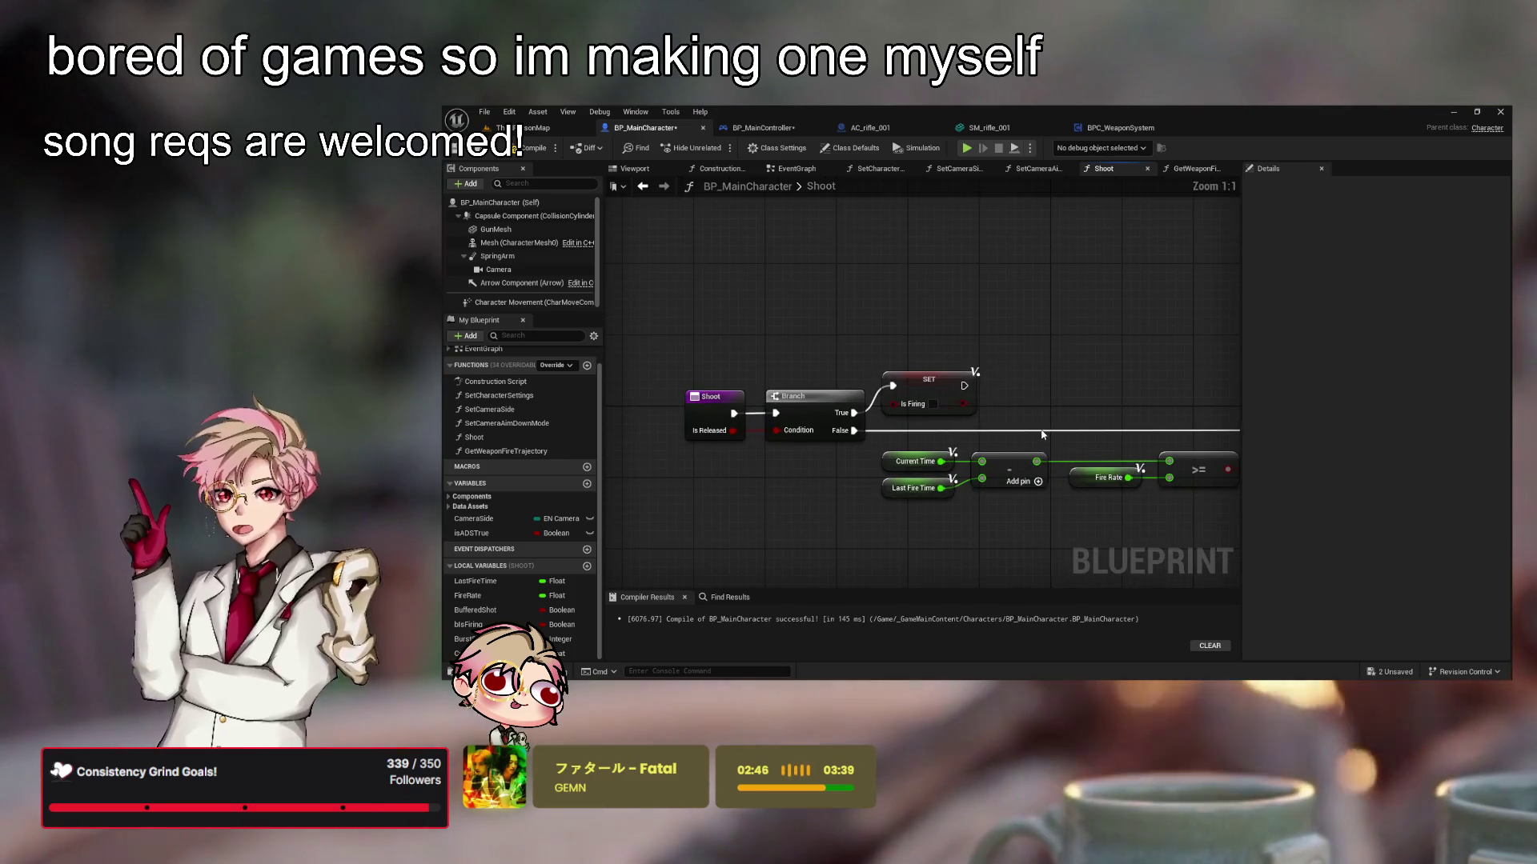
pyautogui.moveTo(806, 536); pyautogui.dragTo(794, 528)
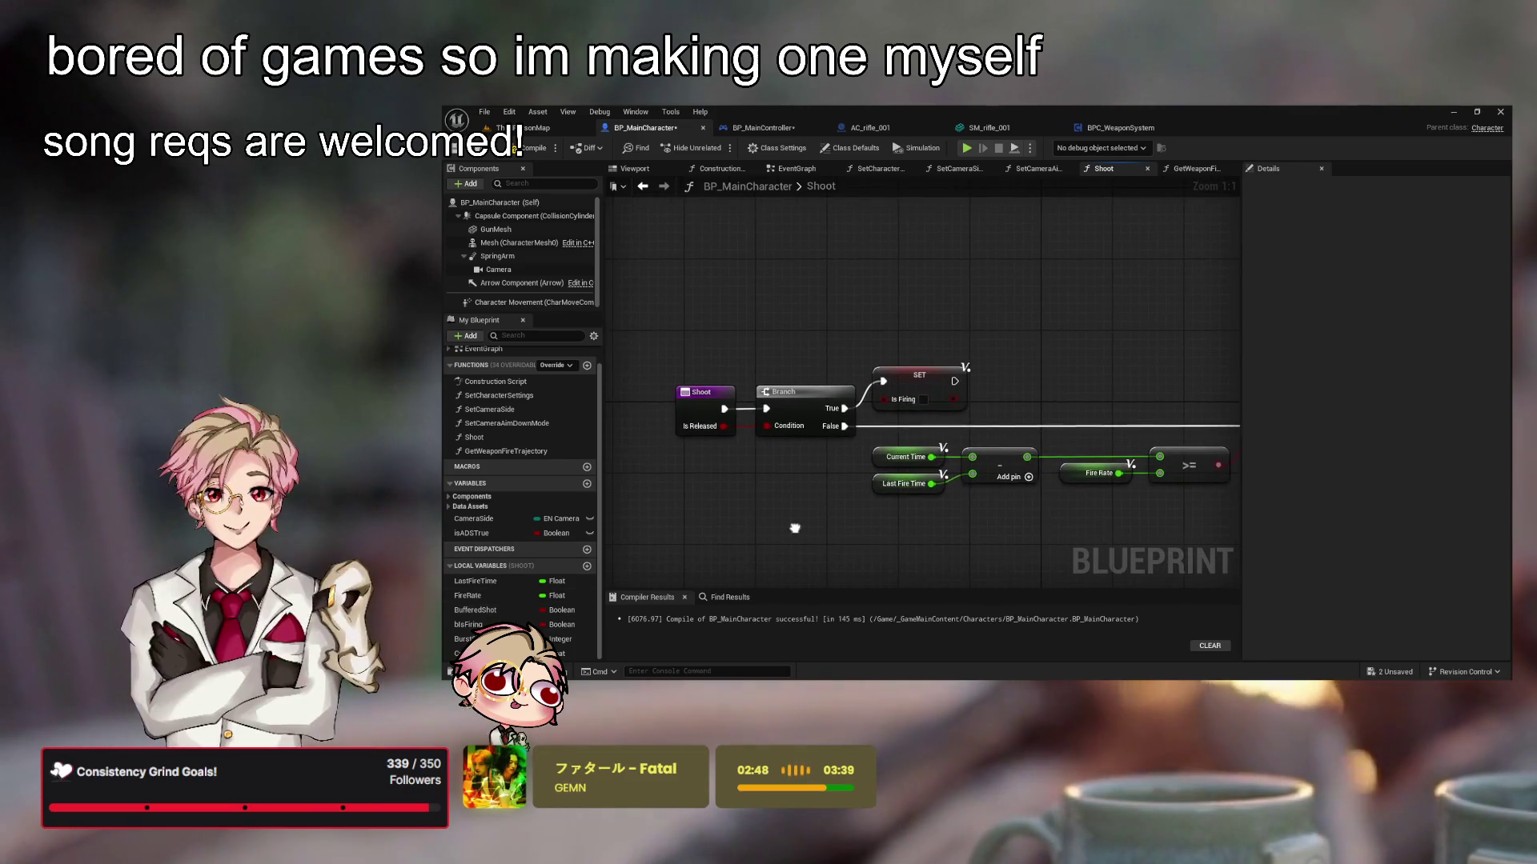
pyautogui.scroll(-3, 827, 539)
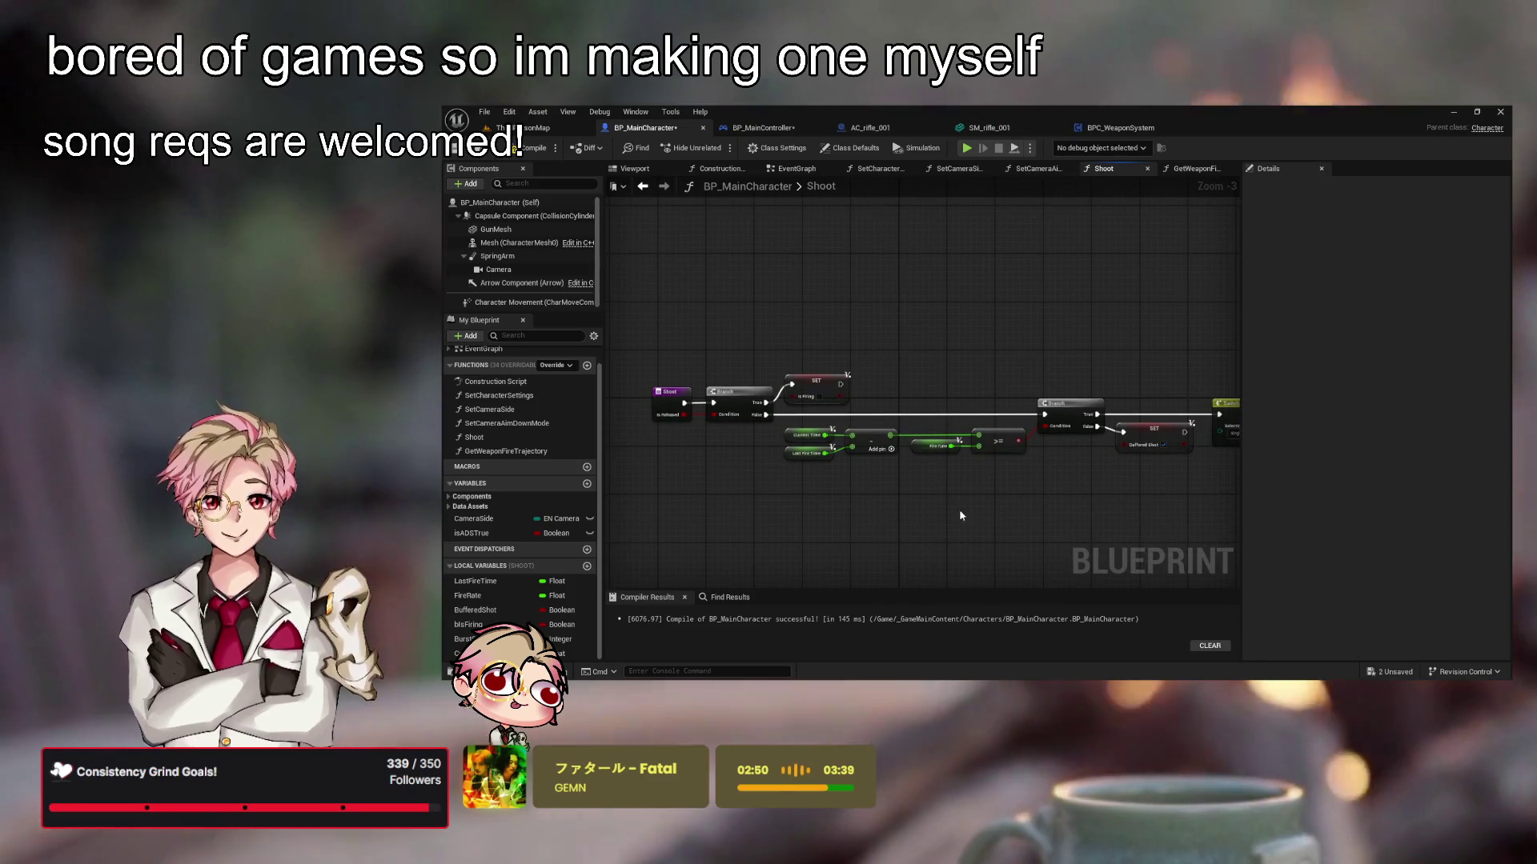
pyautogui.moveTo(939, 512); pyautogui.dragTo(902, 504)
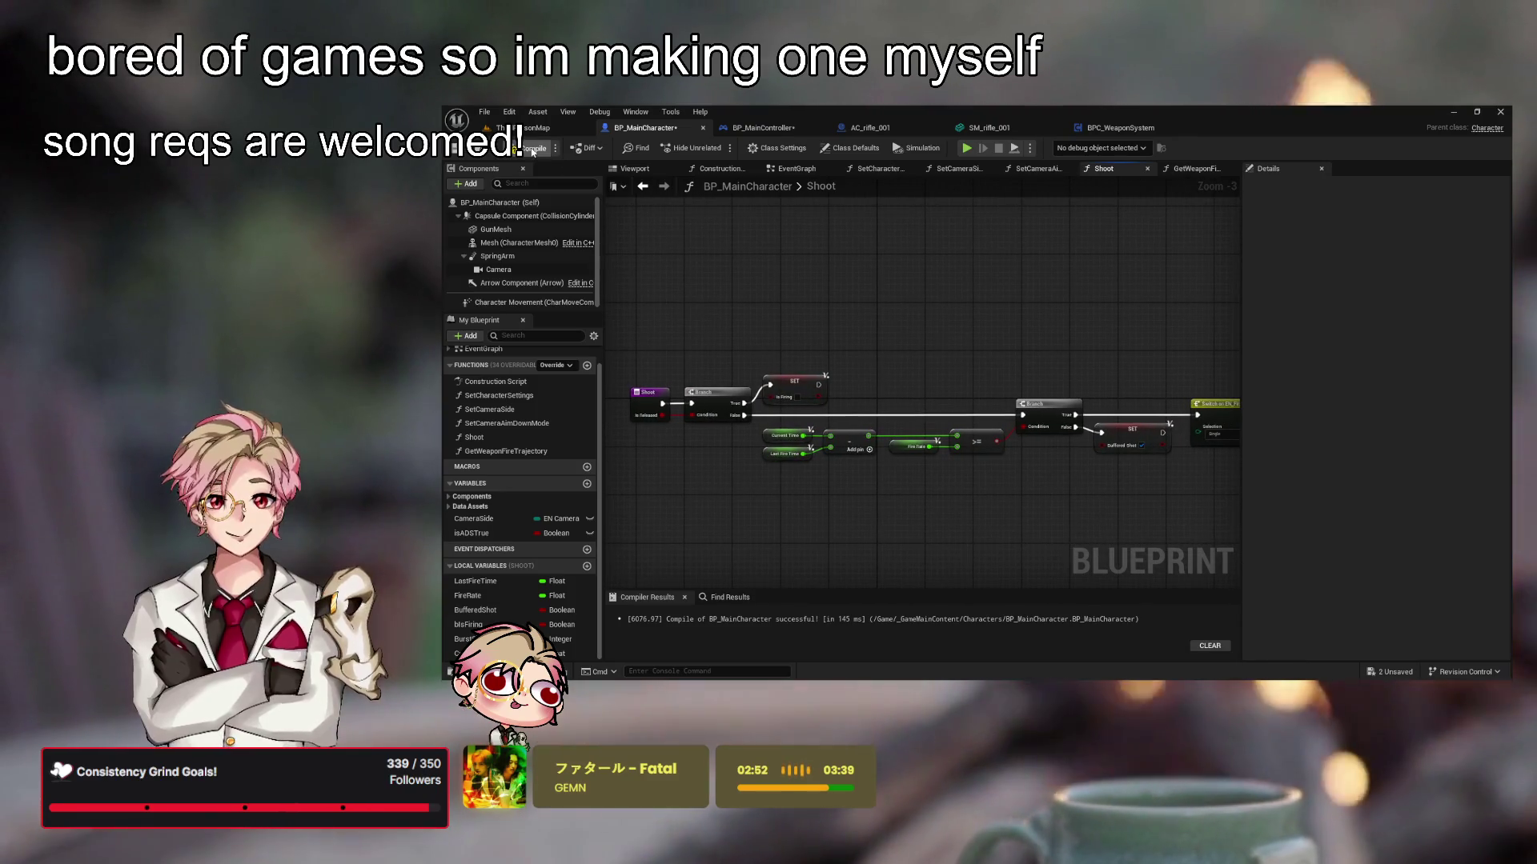
# Switch to the BP_MainController event graph
pyautogui.click(1124, 129)
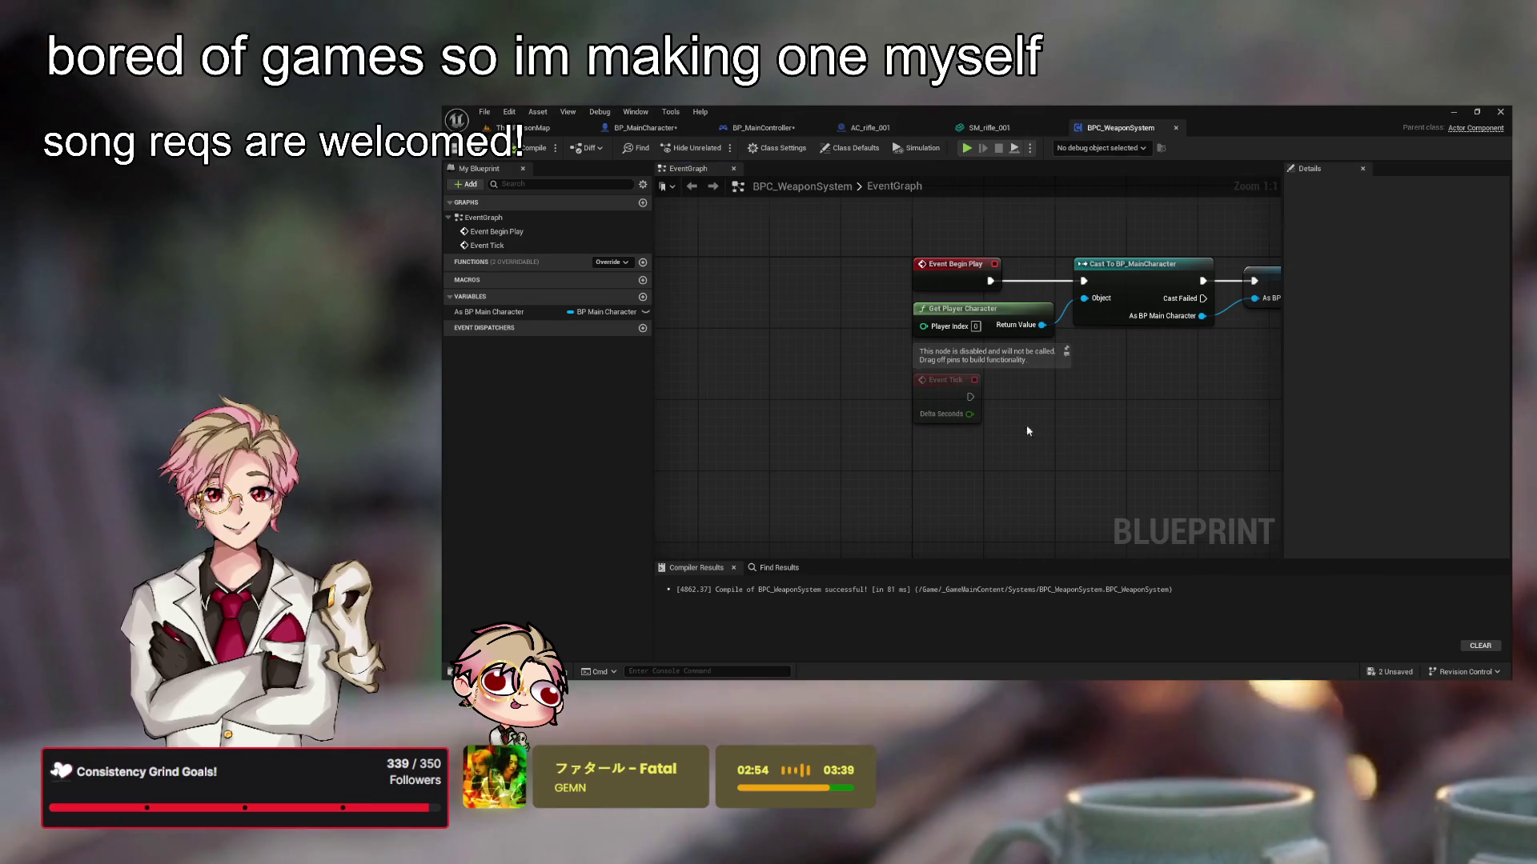
pyautogui.click(989, 128)
pyautogui.click(849, 128)
pyautogui.click(816, 129)
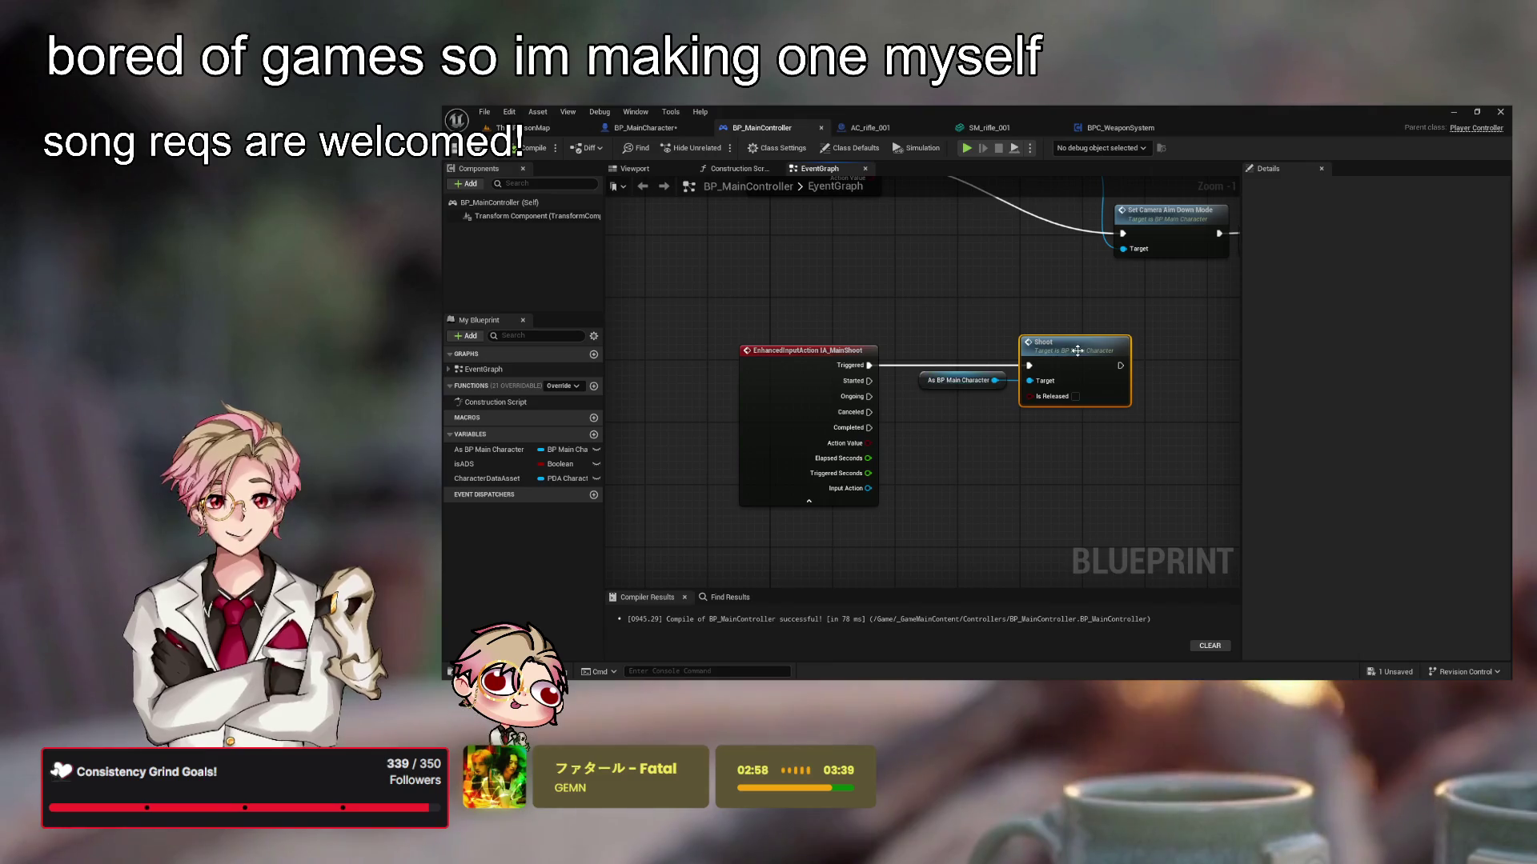
# Duplicate the Shoot call with Is Released ticked and wire IA_MainShoot's Completed into it
pyautogui.hotkey('ctrl', 'c')
pyautogui.hotkey('ctrl', 'v')
pyautogui.moveTo(1172, 382); pyautogui.dragTo(1041, 432)
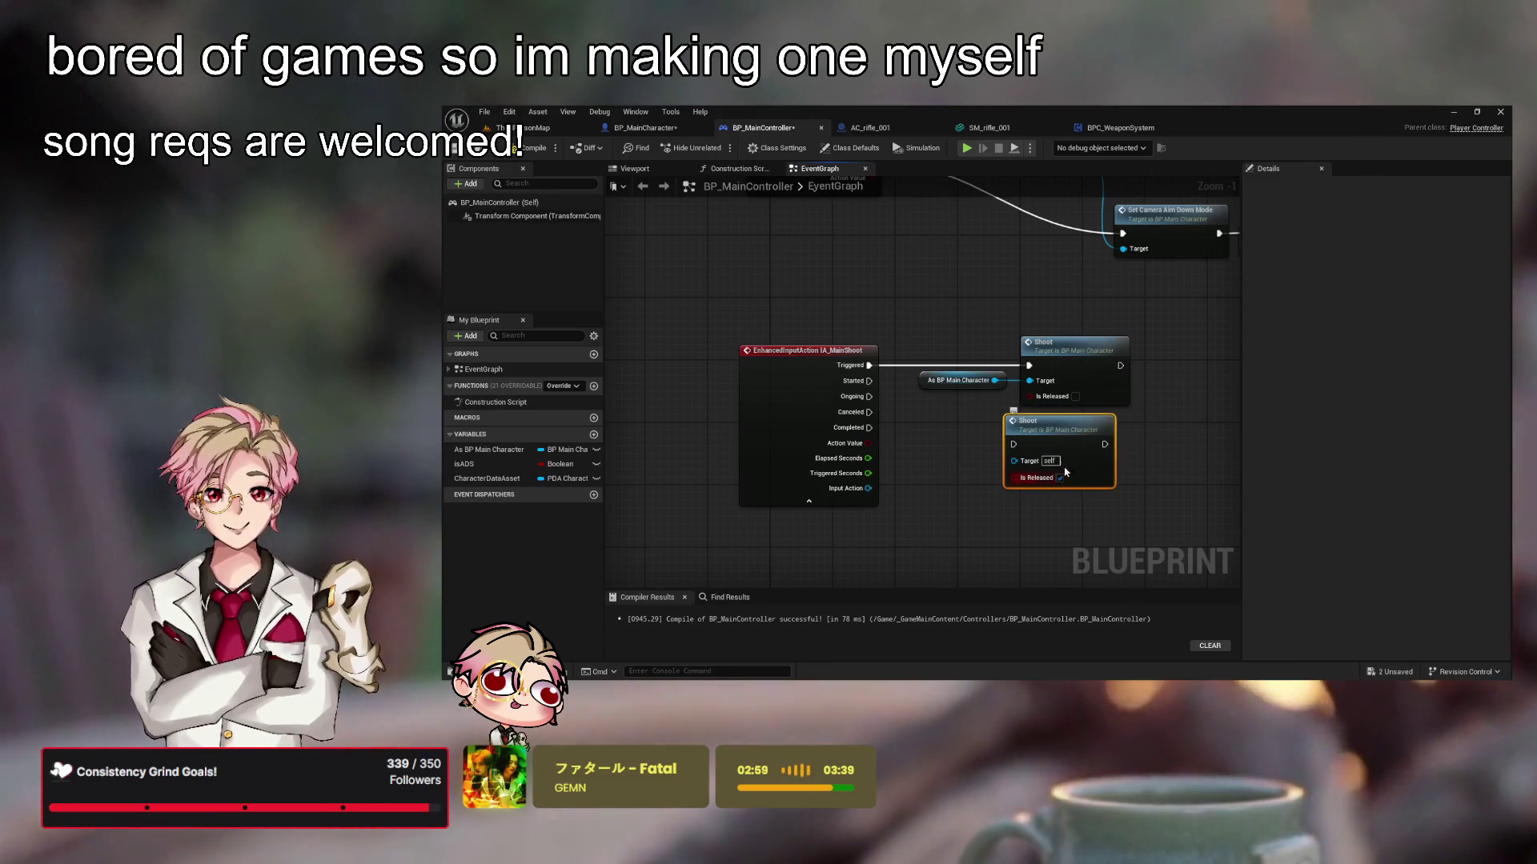
pyautogui.click(1076, 485)
pyautogui.moveTo(868, 427)
pyautogui.mouseDown()
pyautogui.moveTo(1029, 453)
pyautogui.moveTo(816, 538)
pyautogui.moveTo(796, 580)
pyautogui.mouseUp()
pyautogui.hotkey('ctrl', 's')
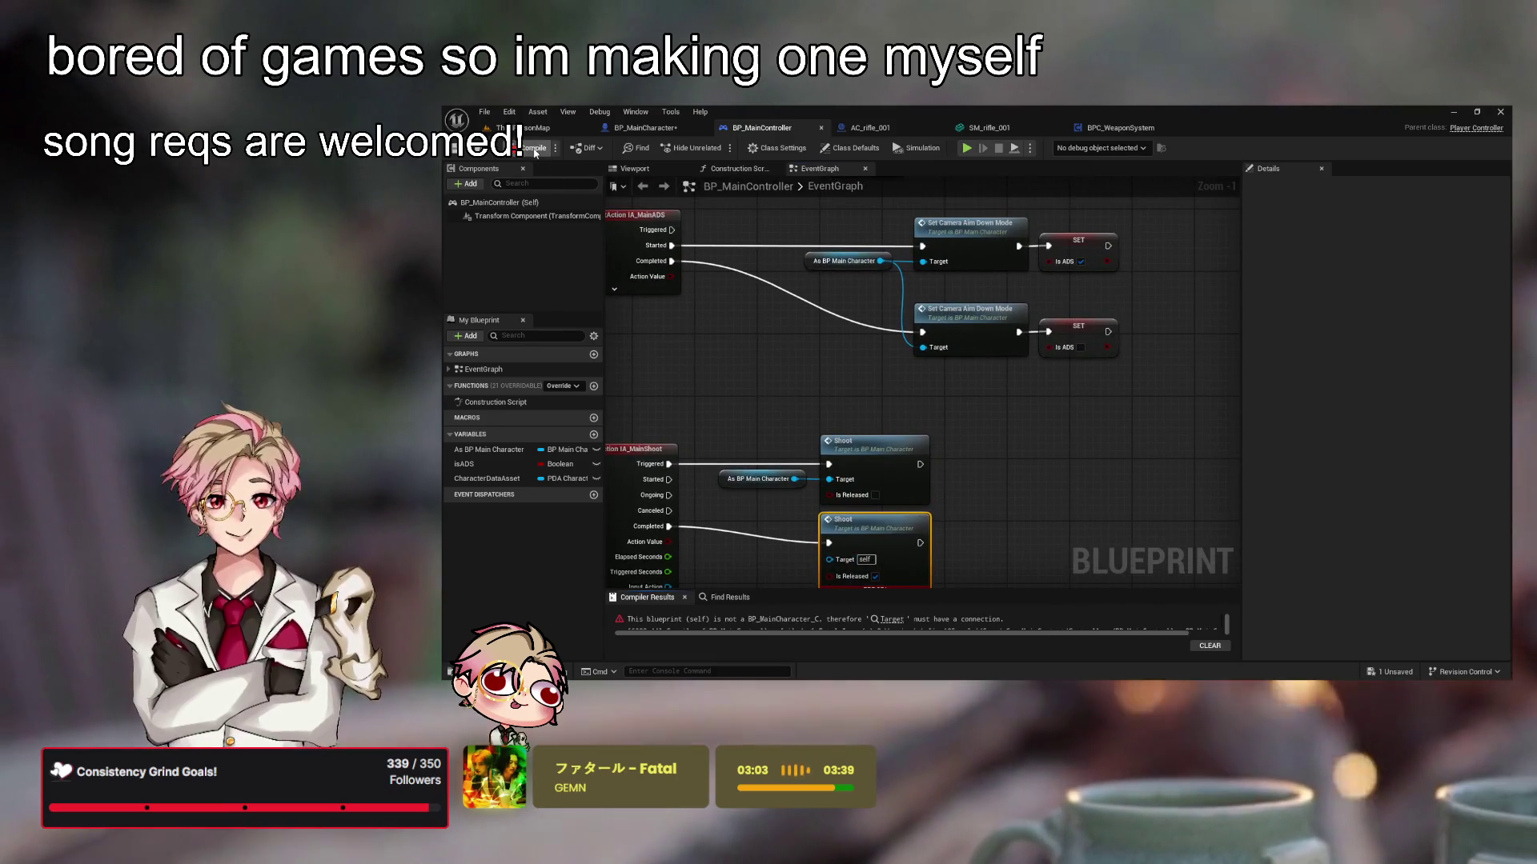
# Connect As BP Main Character to the second call's Target, recompile, and return to BP_MainCharacter's Shoot graph
pyautogui.moveTo(776, 345); pyautogui.dragTo(840, 300)
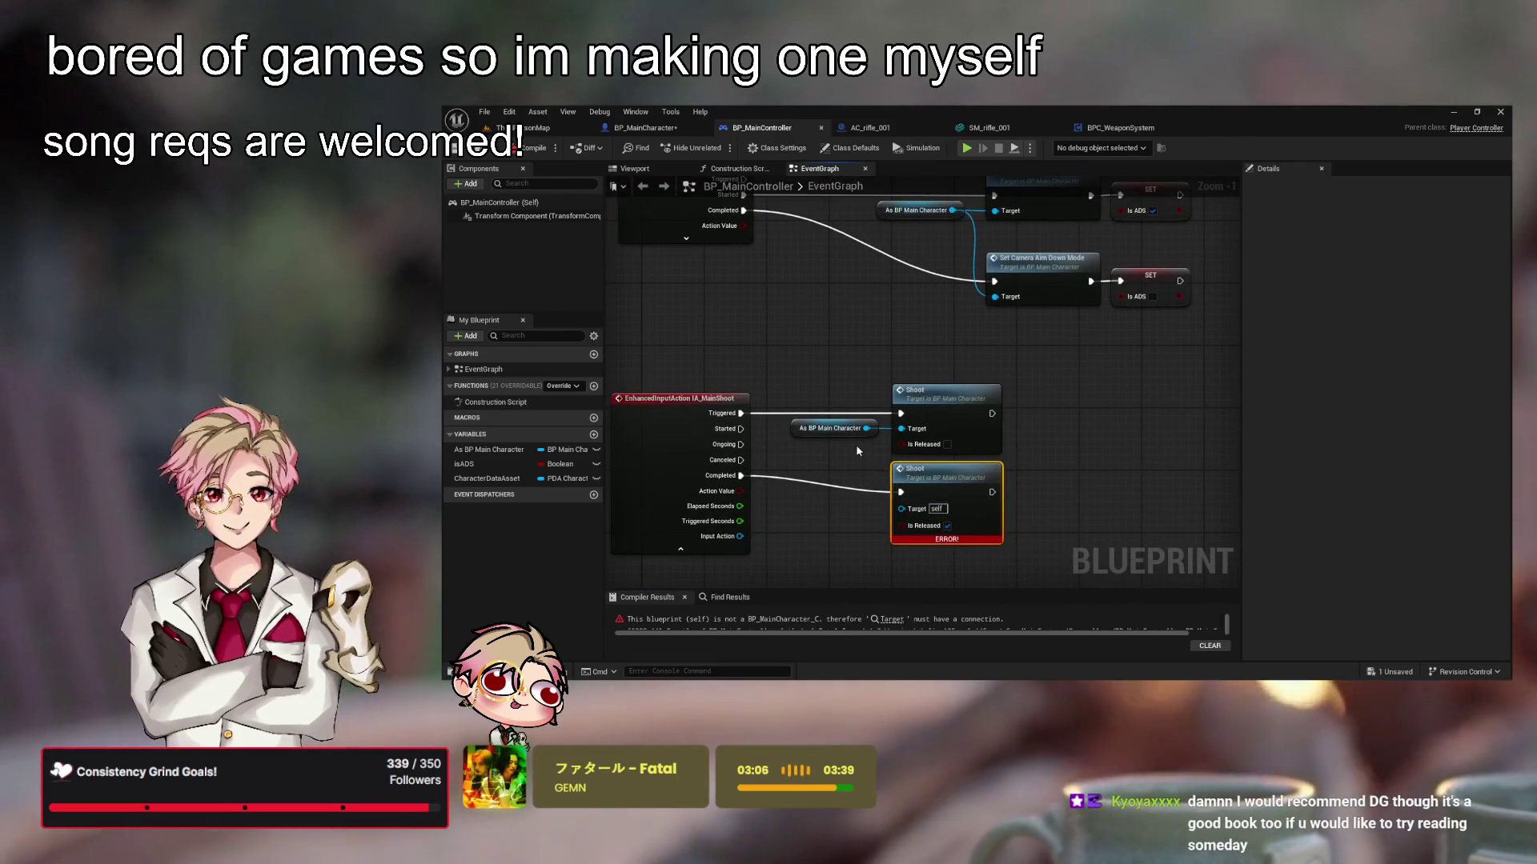
pyautogui.moveTo(867, 428); pyautogui.dragTo(901, 507)
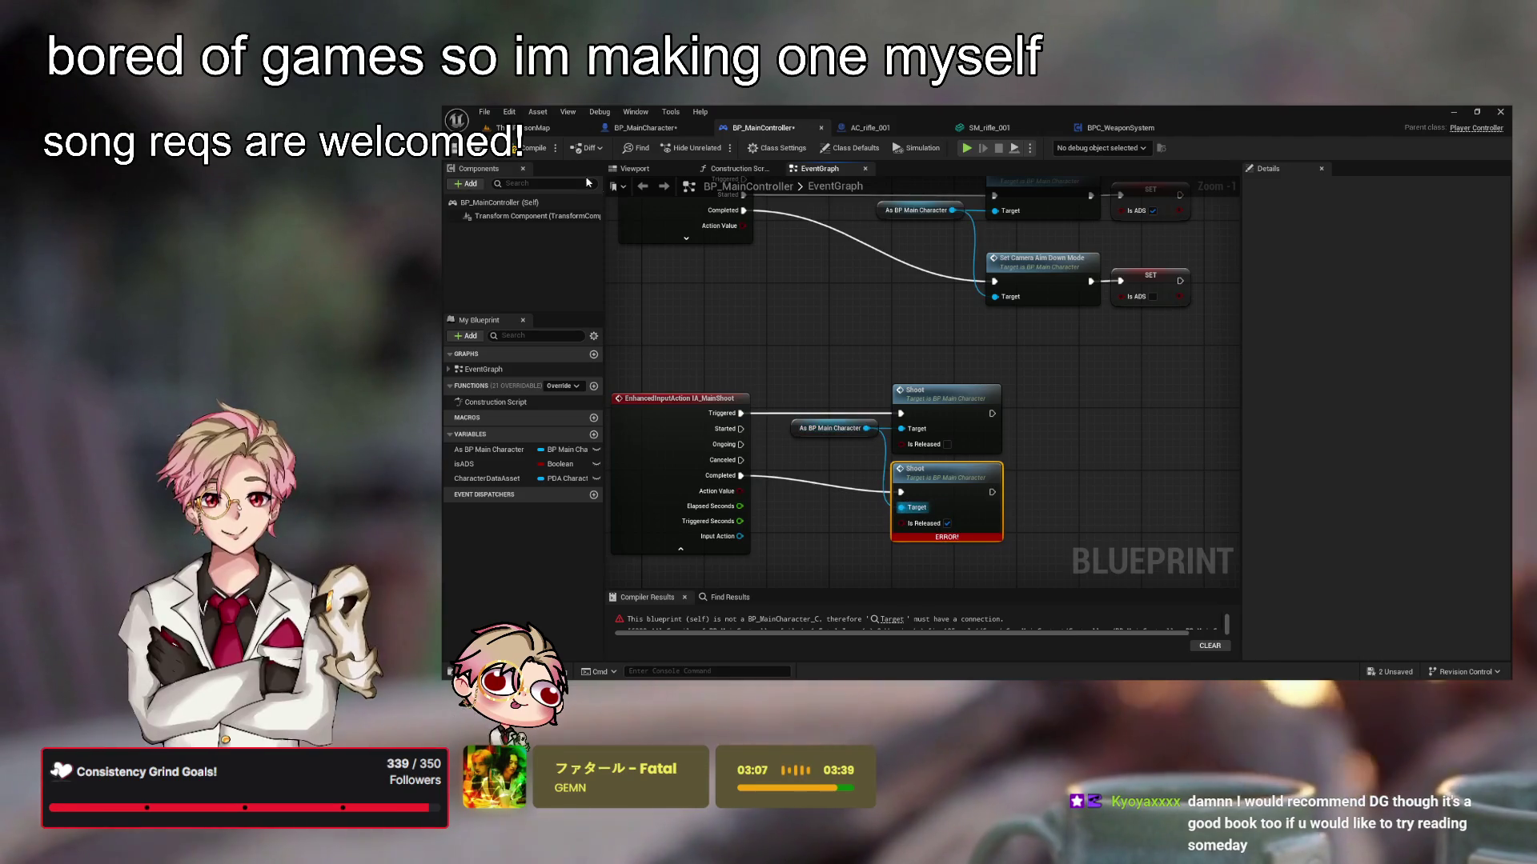
pyautogui.click(518, 157)
pyautogui.moveTo(818, 324); pyautogui.dragTo(803, 306)
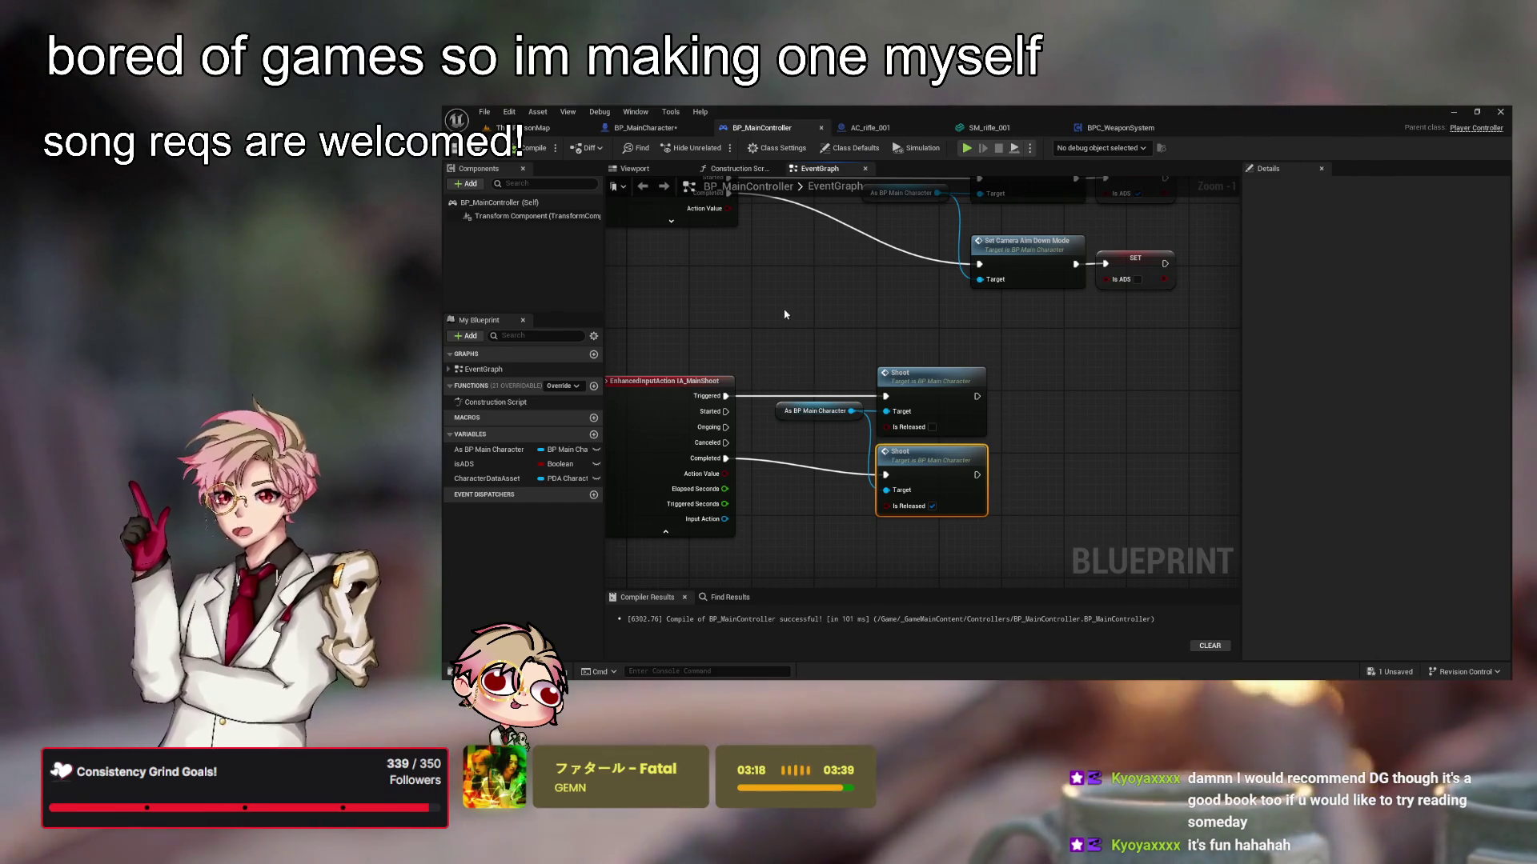
pyautogui.click(645, 127)
pyautogui.moveTo(888, 359)
pyautogui.mouseDown()
pyautogui.moveTo(928, 309)
pyautogui.moveTo(910, 315)
pyautogui.mouseUp()
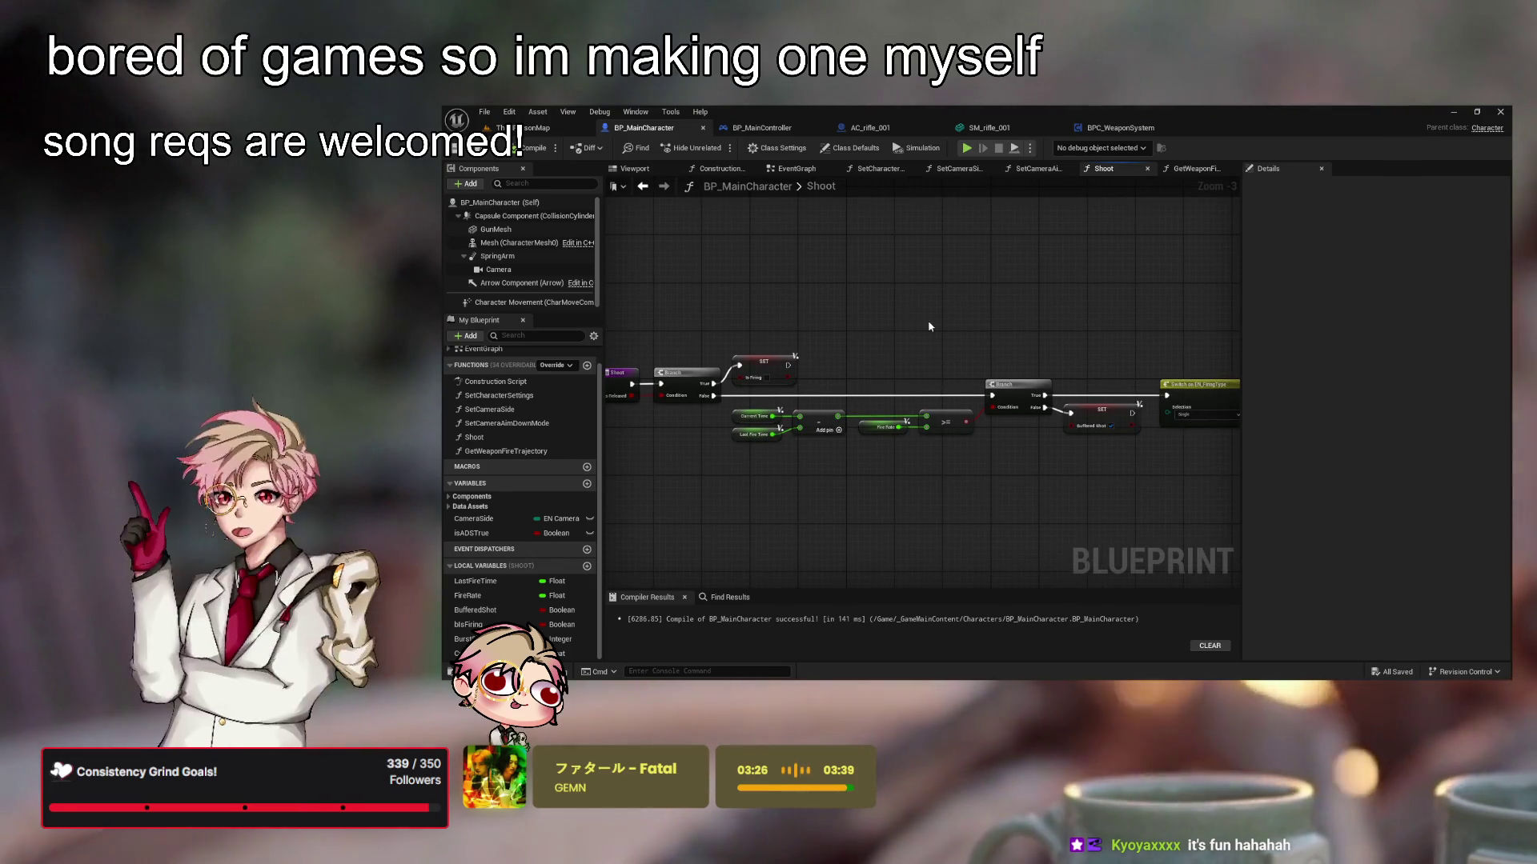
pyautogui.moveTo(929, 325); pyautogui.dragTo(930, 330)
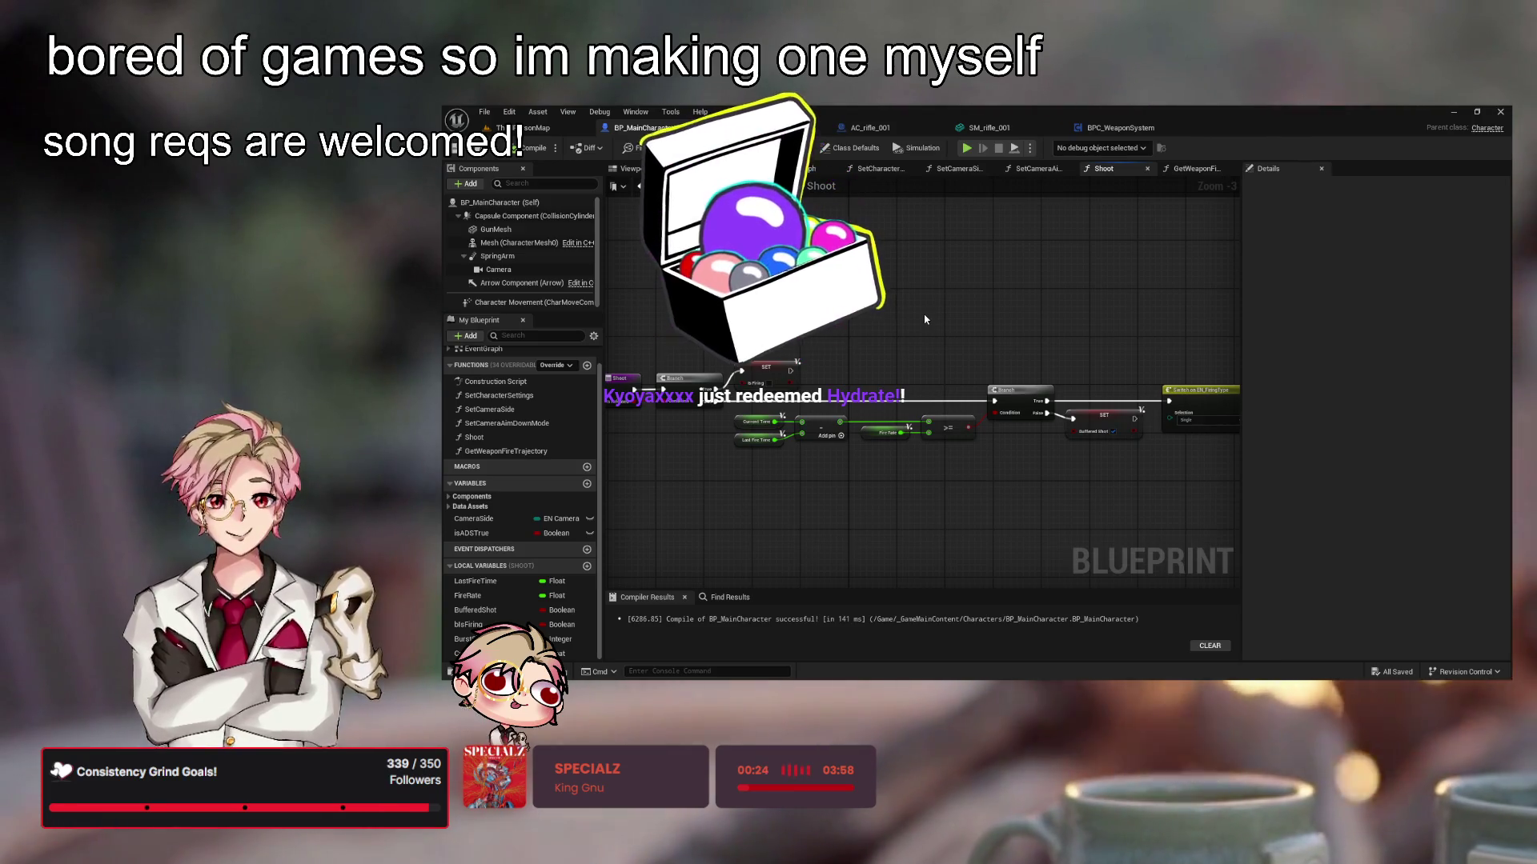
pyautogui.moveTo(913, 320)
pyautogui.mouseDown()
pyautogui.moveTo(774, 296)
pyautogui.moveTo(817, 299)
pyautogui.mouseUp()
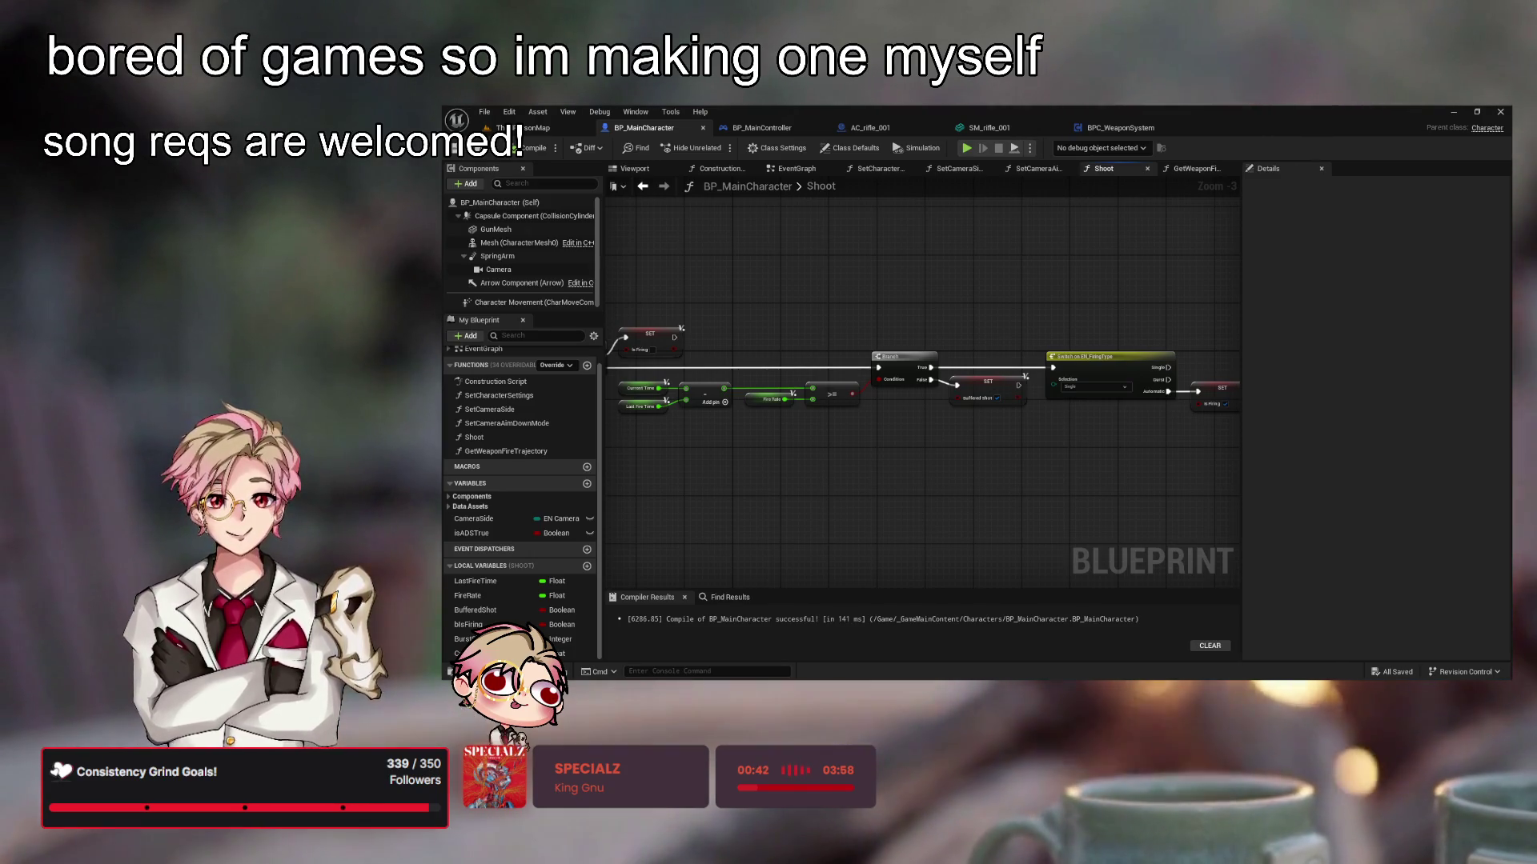
# Move Get Weapon Fire Trajectory beside the Switch and wire the Single output into it
pyautogui.scroll(-1, 943, 456)
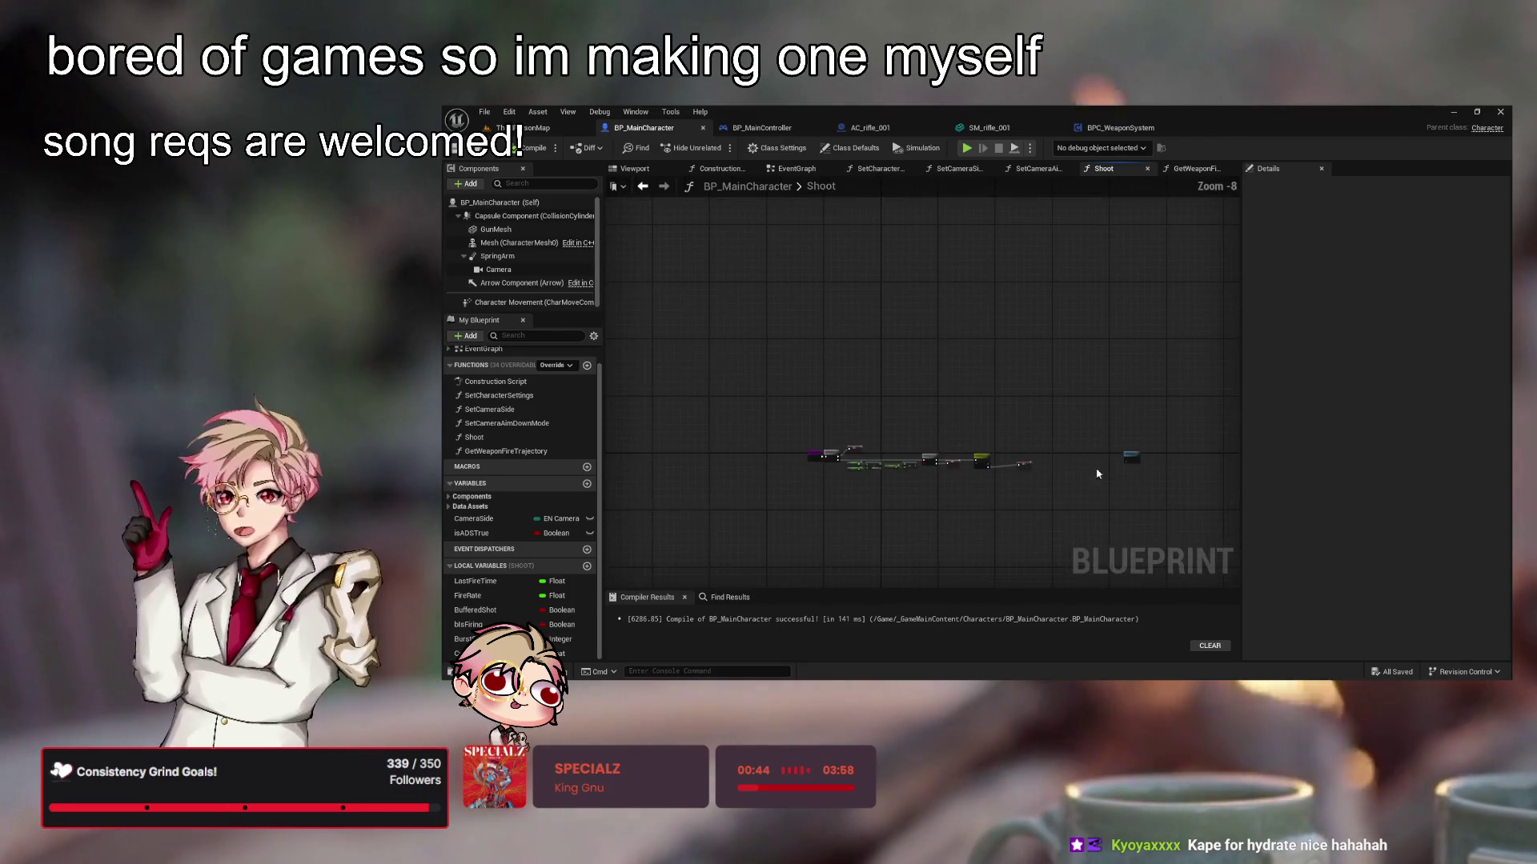
pyautogui.click(1057, 415)
pyautogui.scroll(2, 909, 459)
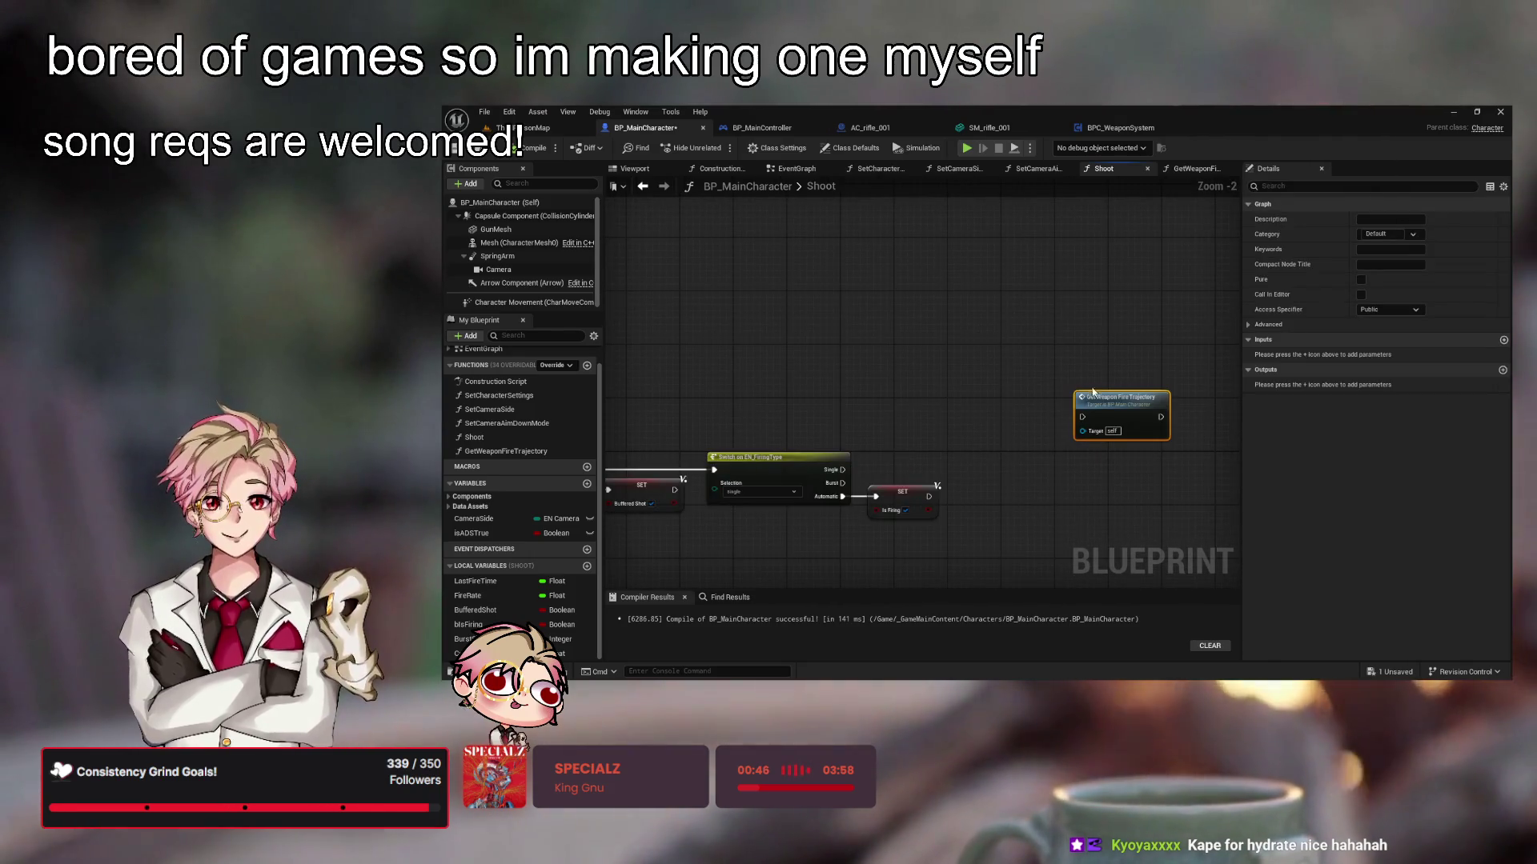
pyautogui.moveTo(836, 479)
pyautogui.mouseDown()
pyautogui.moveTo(1043, 401)
pyautogui.moveTo(1103, 342)
pyautogui.moveTo(1180, 334)
pyautogui.moveTo(796, 331)
pyautogui.mouseUp()
pyautogui.moveTo(1115, 324); pyautogui.dragTo(1059, 374)
pyautogui.moveTo(869, 396); pyautogui.dragTo(1048, 394)
pyautogui.moveTo(1080, 370); pyautogui.dragTo(1043, 376)
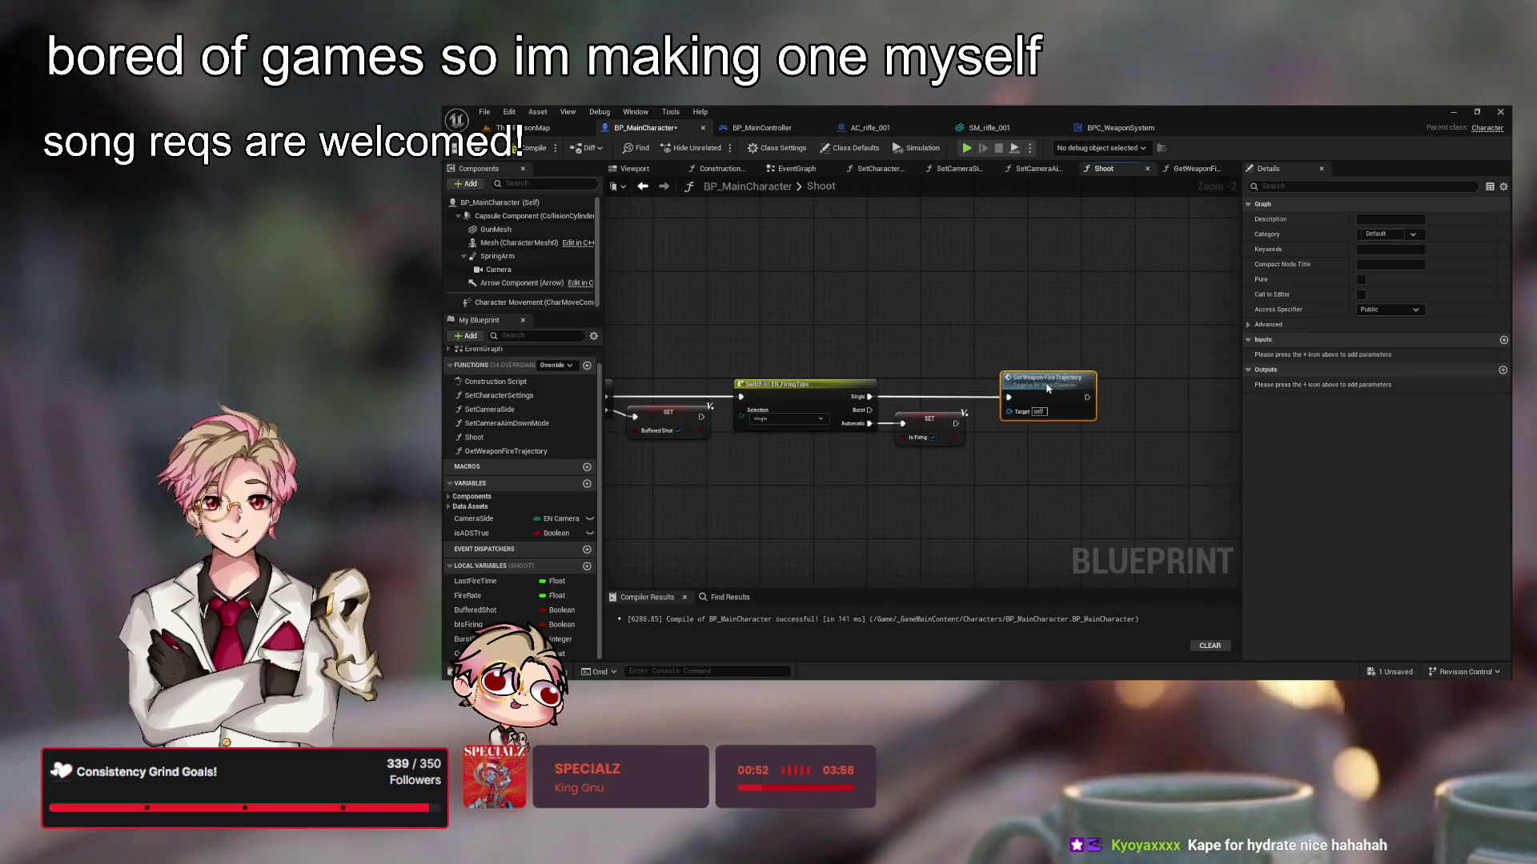
pyautogui.click(944, 325)
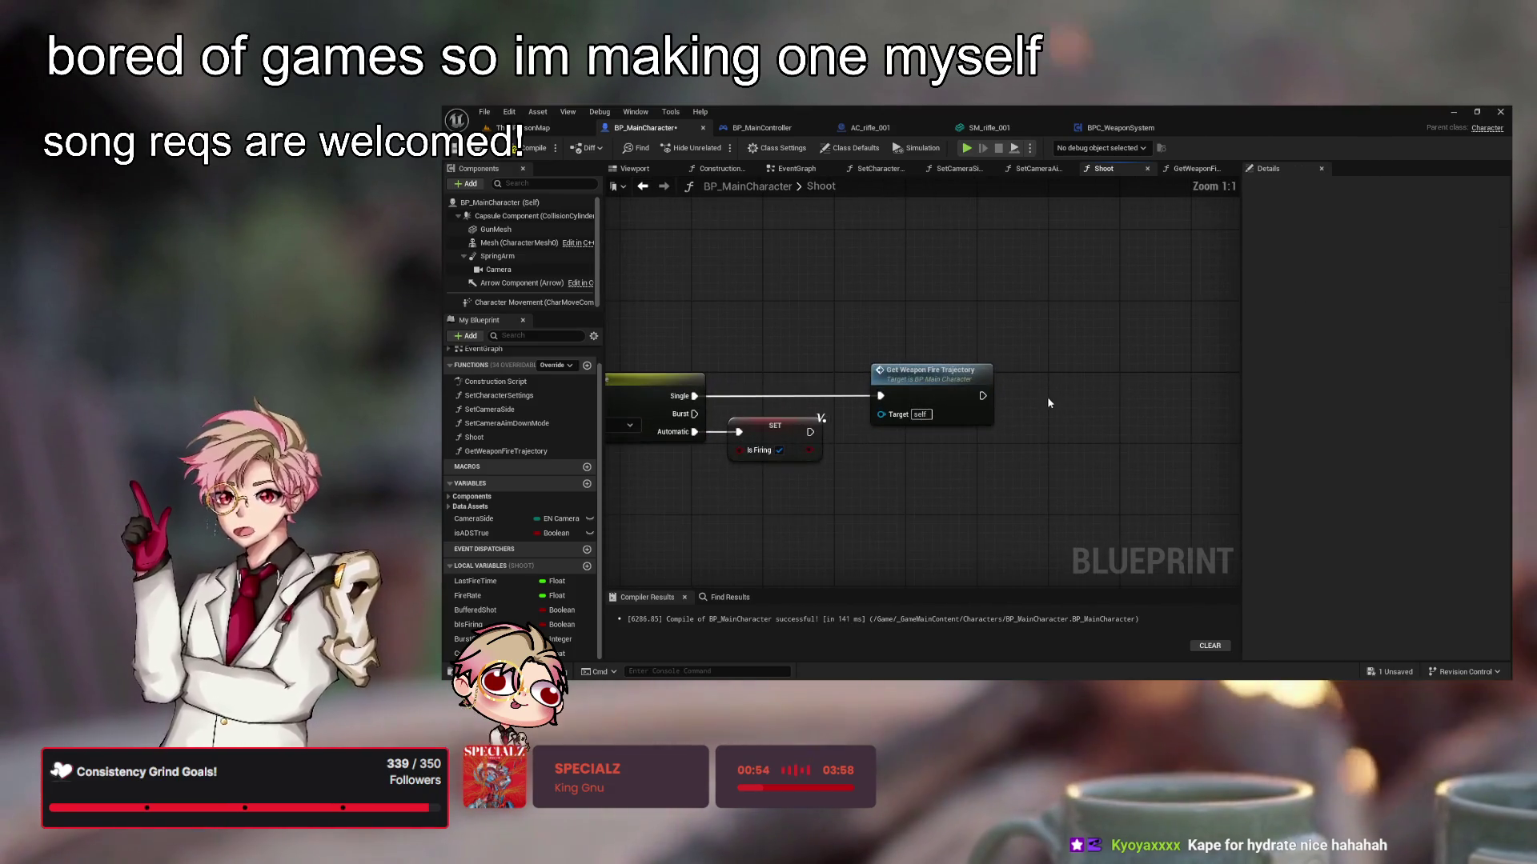
pyautogui.moveTo(784, 340)
pyautogui.mouseDown()
pyautogui.moveTo(971, 336)
pyautogui.moveTo(1170, 370)
pyautogui.moveTo(1032, 393)
pyautogui.mouseUp()
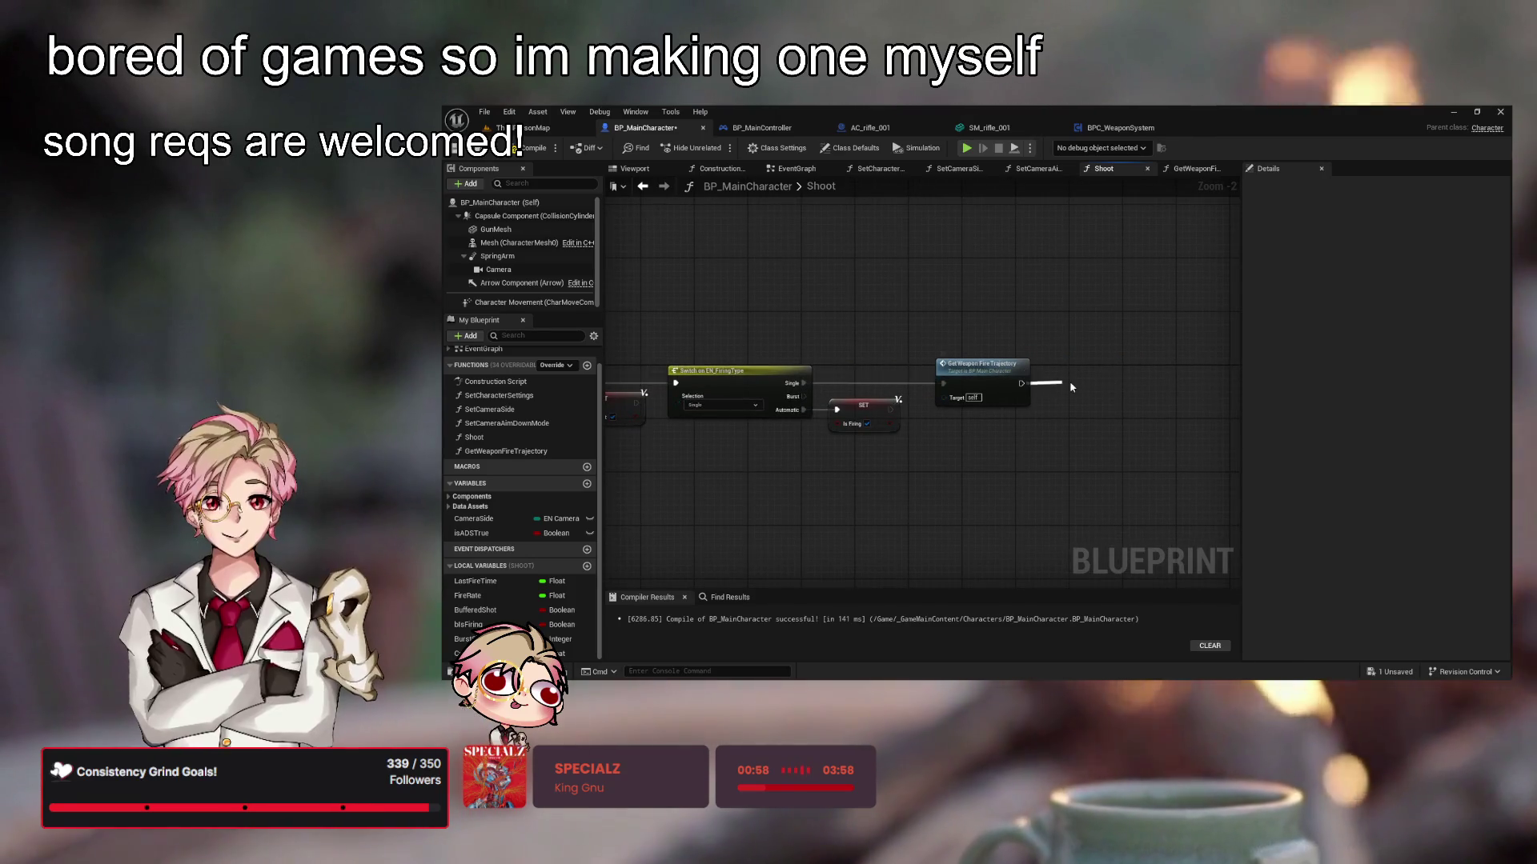
pyautogui.moveTo(1050, 332)
pyautogui.mouseDown()
pyautogui.moveTo(1183, 302)
pyautogui.moveTo(1196, 326)
pyautogui.moveTo(1175, 305)
pyautogui.moveTo(1047, 305)
pyautogui.mouseUp()
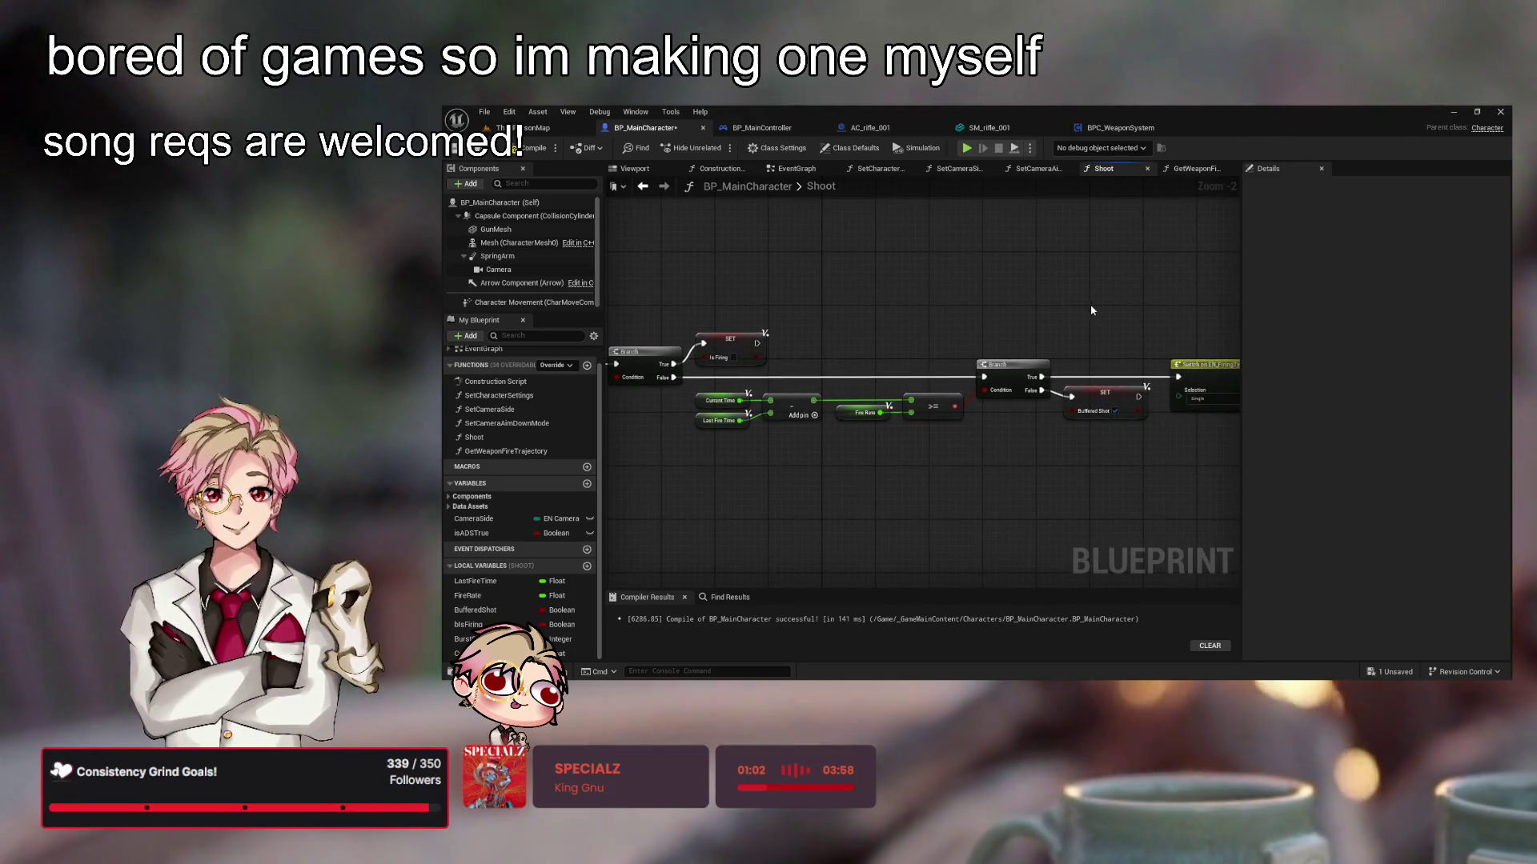
pyautogui.moveTo(1097, 309)
pyautogui.mouseDown()
pyautogui.moveTo(857, 347)
pyautogui.moveTo(954, 330)
pyautogui.moveTo(1146, 367)
pyautogui.mouseUp()
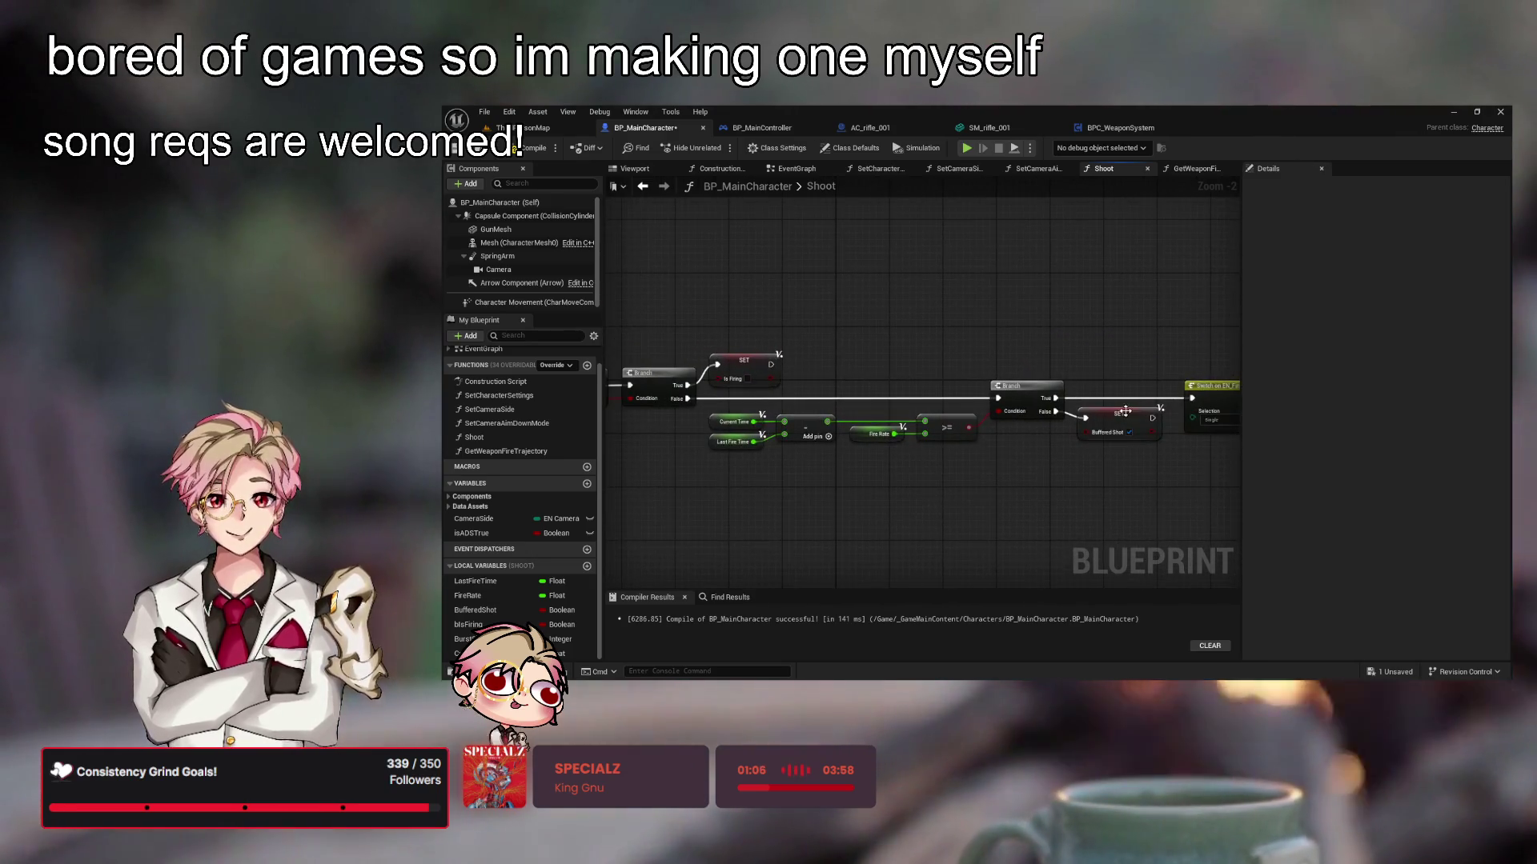
# Copy the Buffered Shot SET node, paste it after SET Is Firing, and save BP_MainCharacter
pyautogui.click(1119, 416)
pyautogui.hotkey('ctrl', 'c')
pyautogui.hotkey('ctrl', 'v')
pyautogui.moveTo(872, 352)
pyautogui.mouseDown()
pyautogui.moveTo(811, 357)
pyautogui.moveTo(826, 360)
pyautogui.mouseUp()
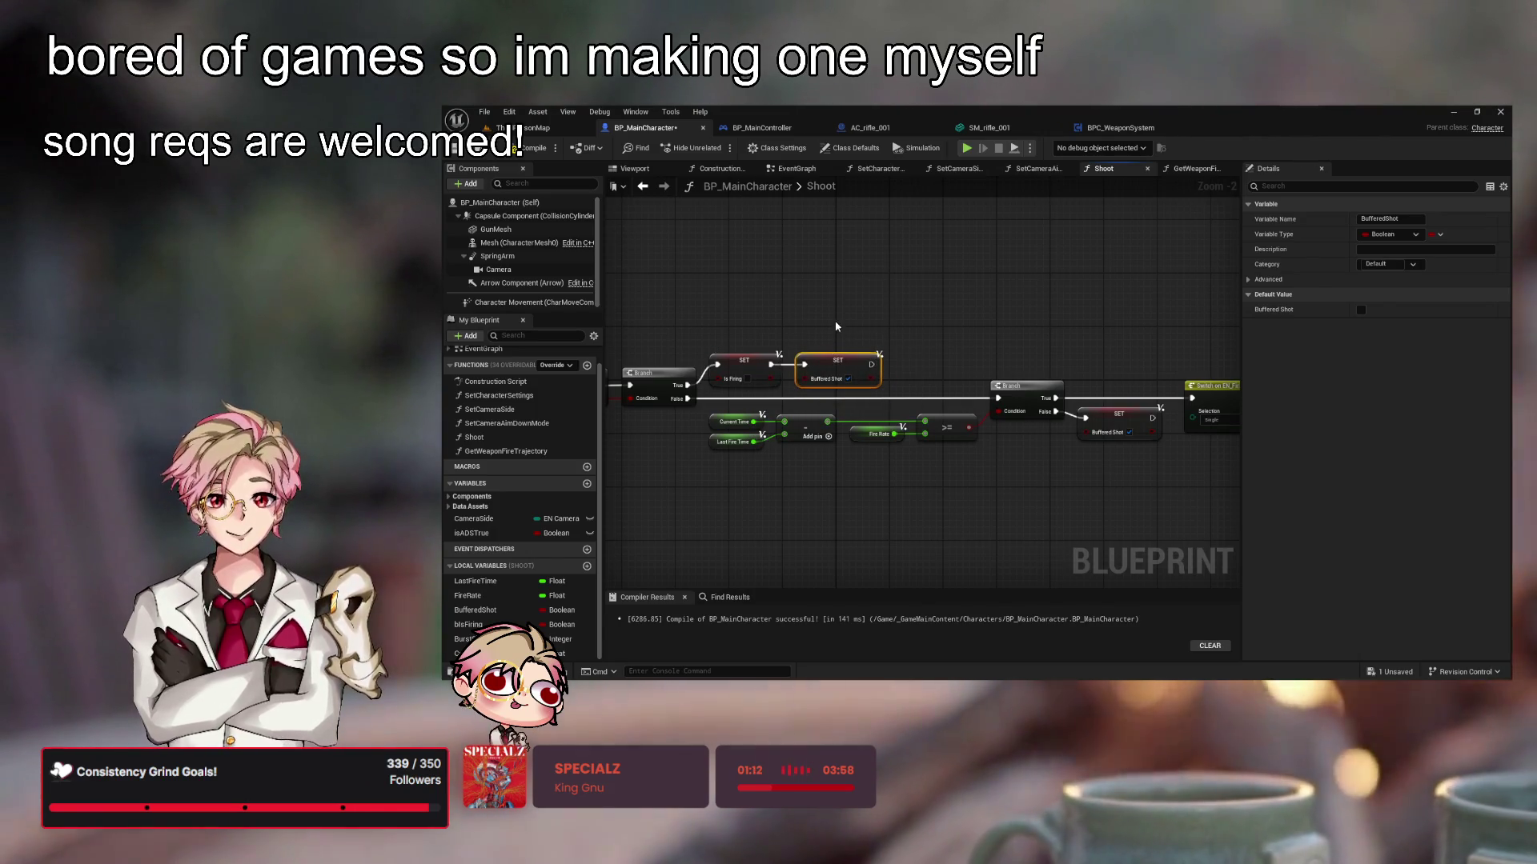
pyautogui.click(1021, 311)
pyautogui.moveTo(1021, 311); pyautogui.dragTo(804, 333)
pyautogui.hotkey('ctrl', 's')
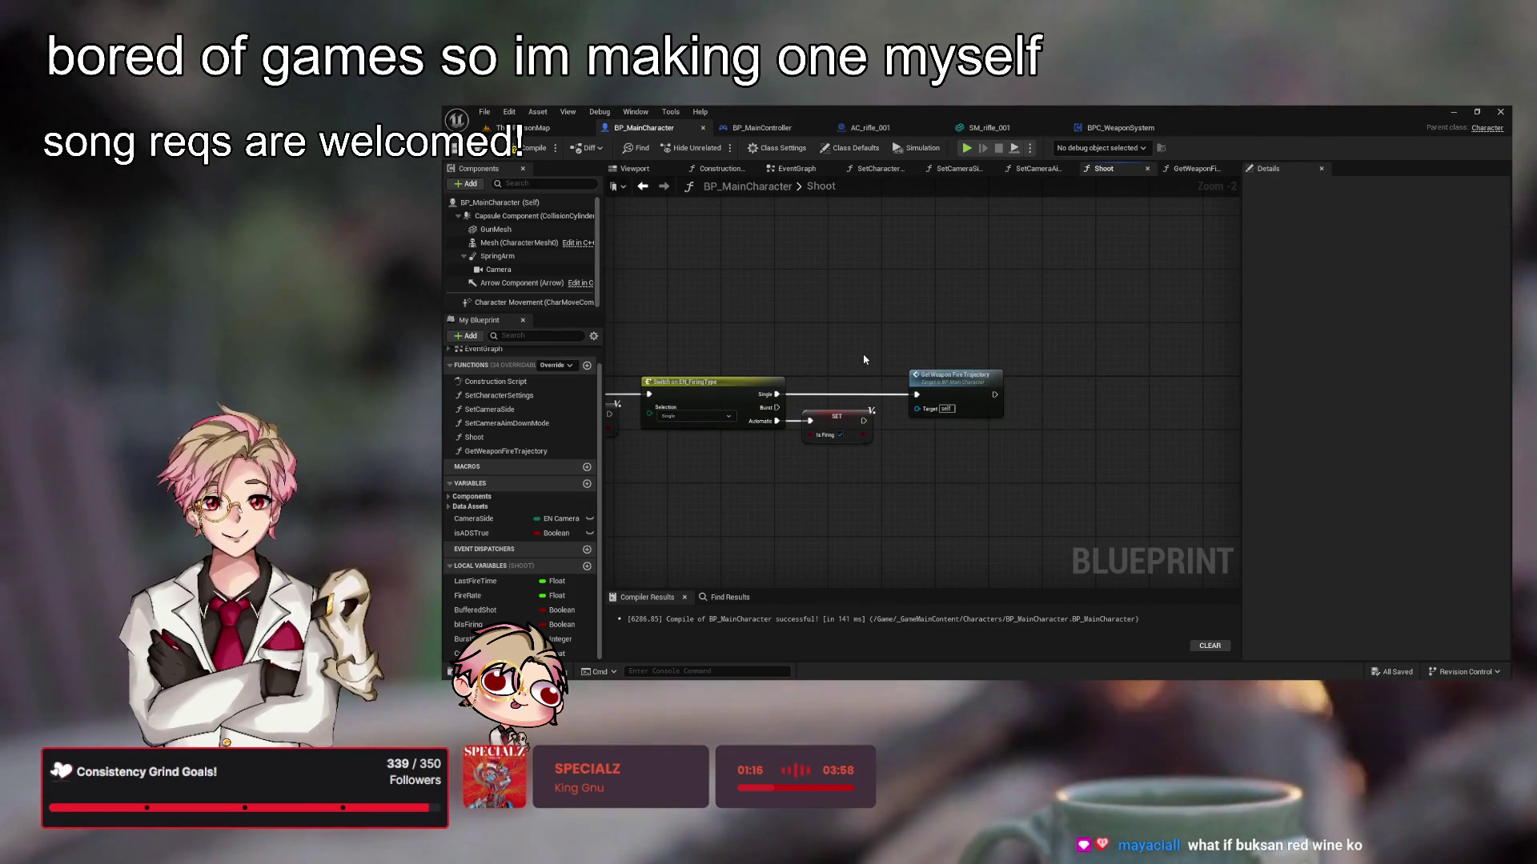
pyautogui.moveTo(833, 345); pyautogui.dragTo(1091, 309)
pyautogui.moveTo(967, 301)
pyautogui.mouseDown()
pyautogui.moveTo(957, 319)
pyautogui.moveTo(1002, 309)
pyautogui.moveTo(923, 325)
pyautogui.mouseUp()
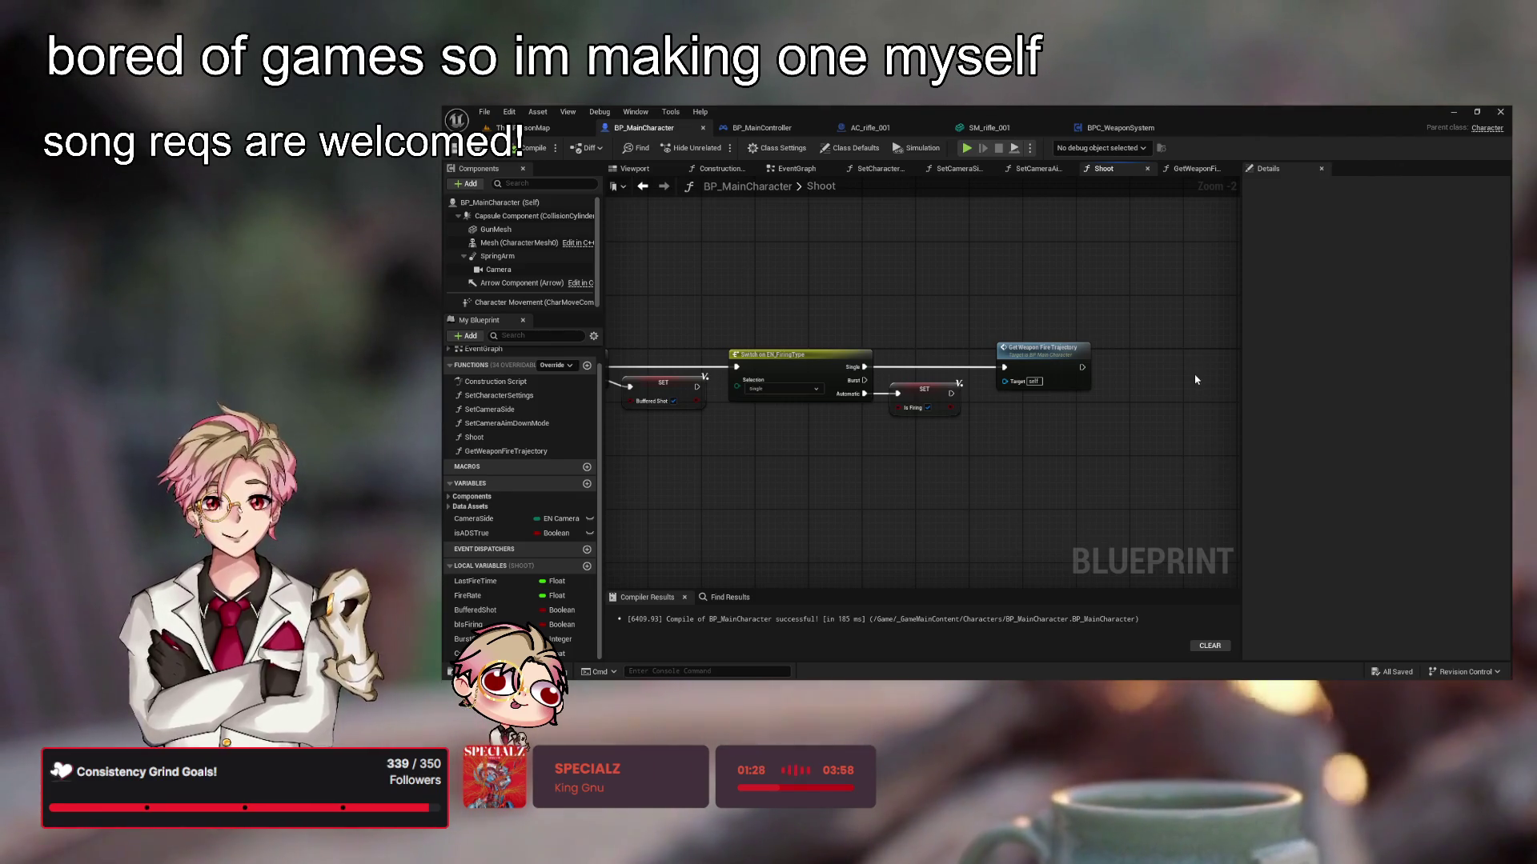
pyautogui.hotkey('ctrl', 'v')
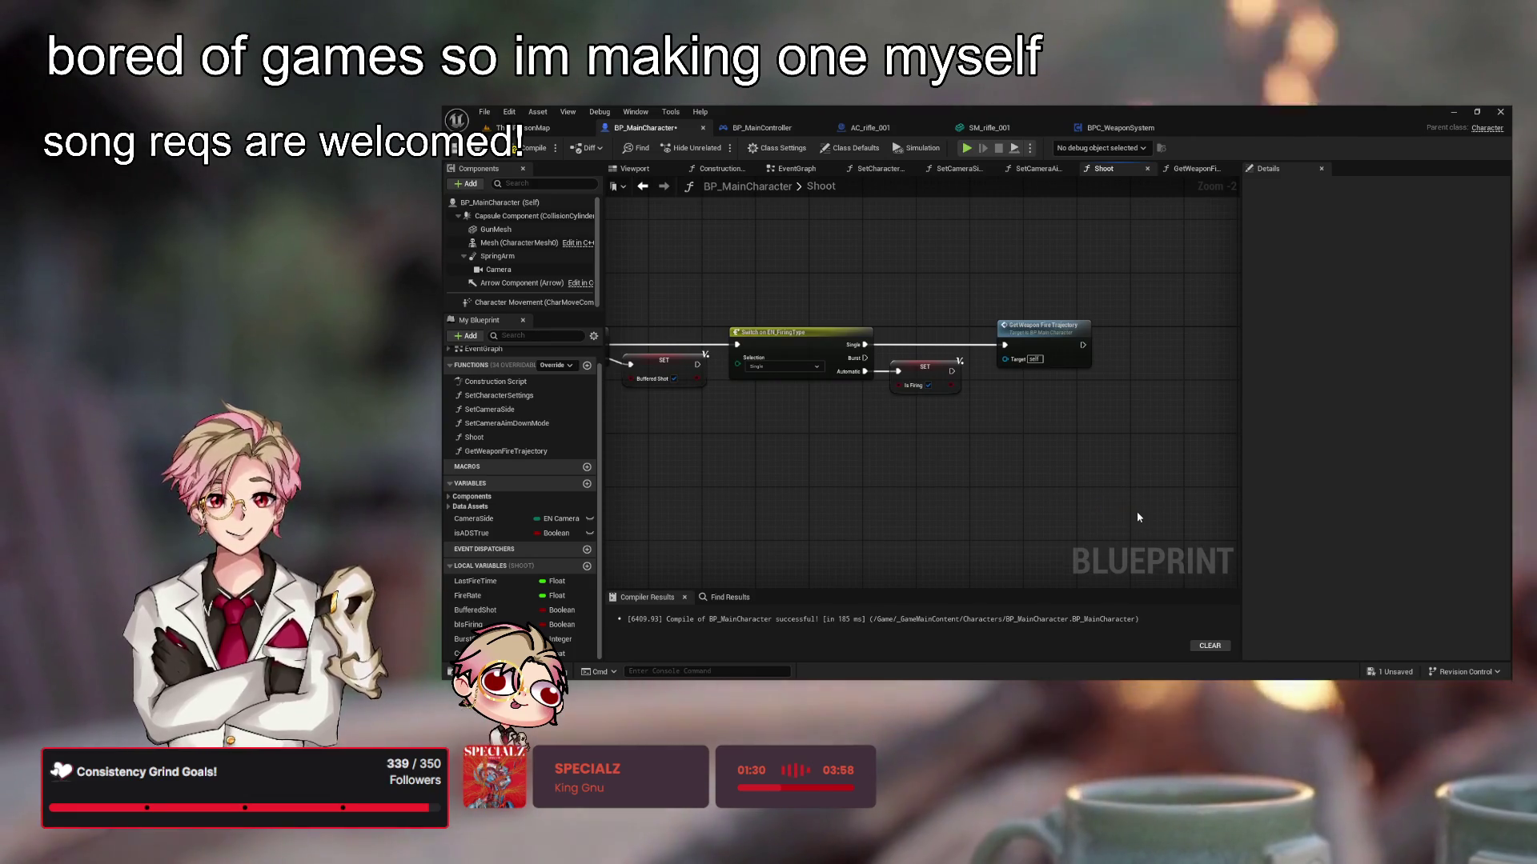
pyautogui.press('Delete')
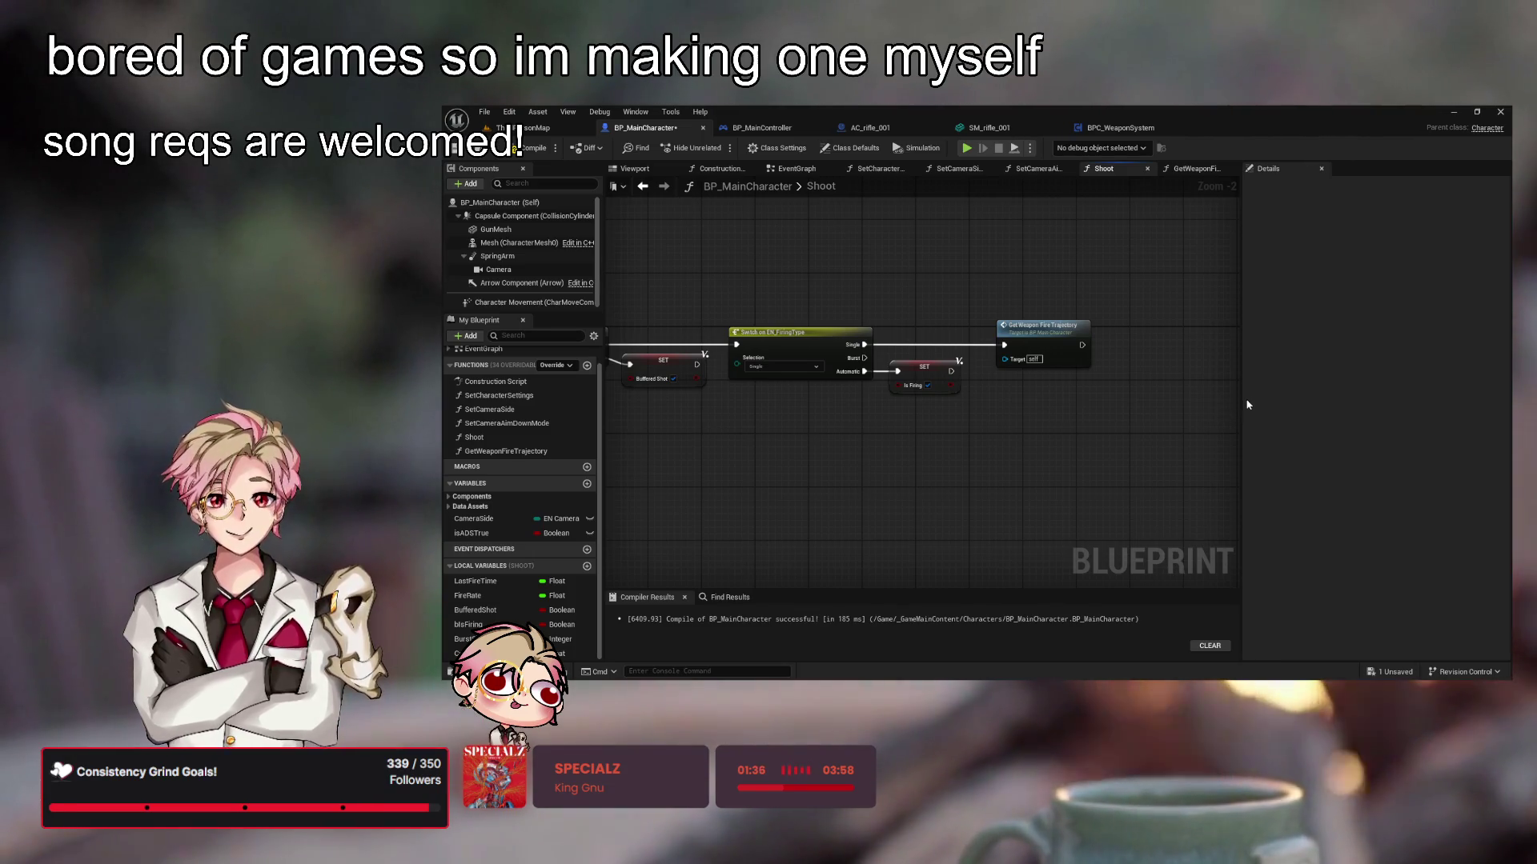
pyautogui.hotkey('ctrl', 'v')
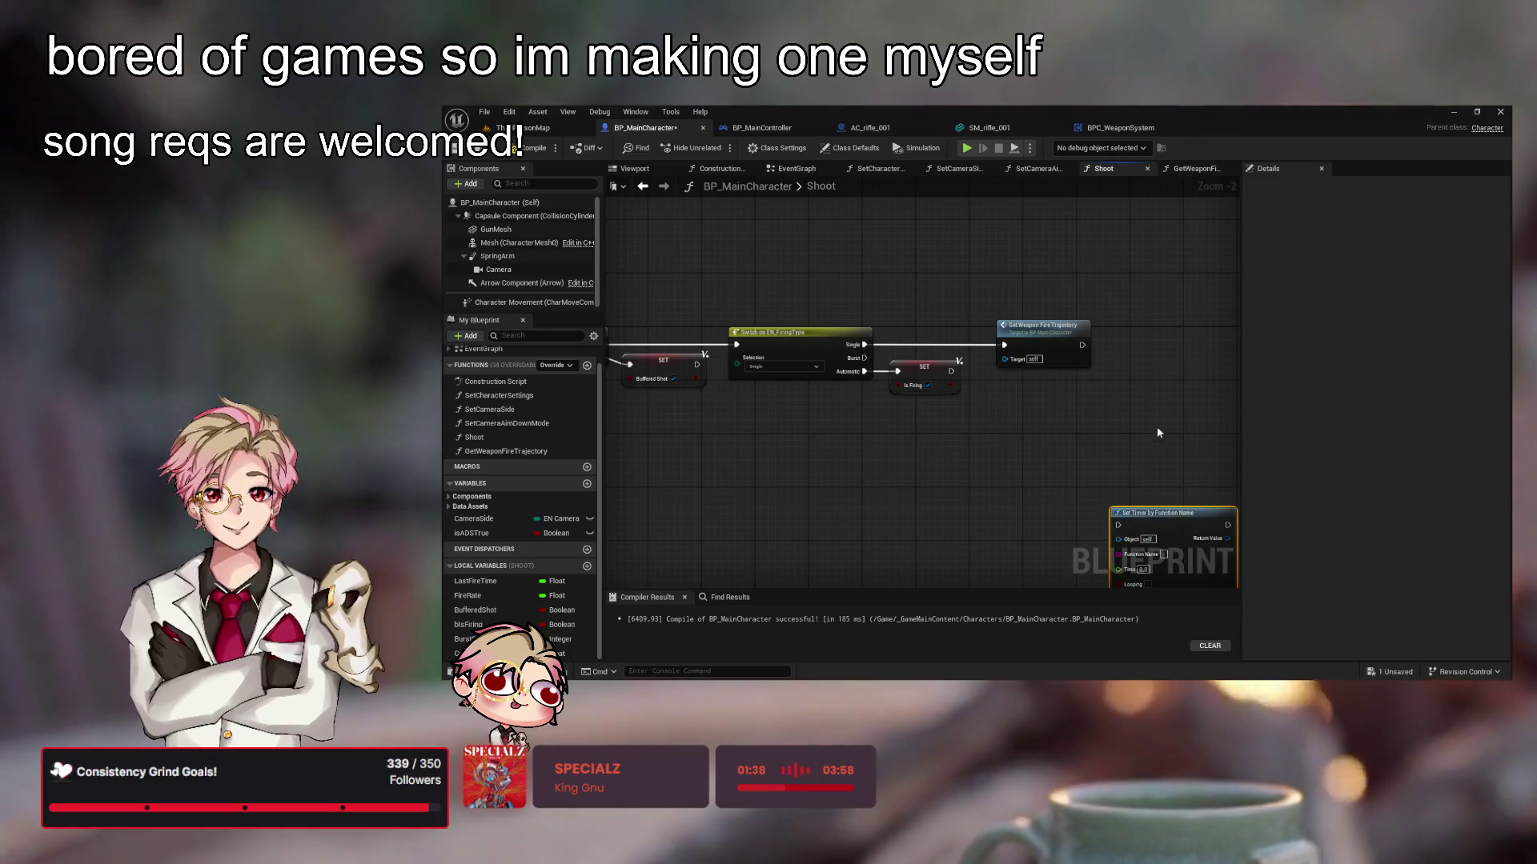
pyautogui.moveTo(1155, 426); pyautogui.dragTo(1069, 319)
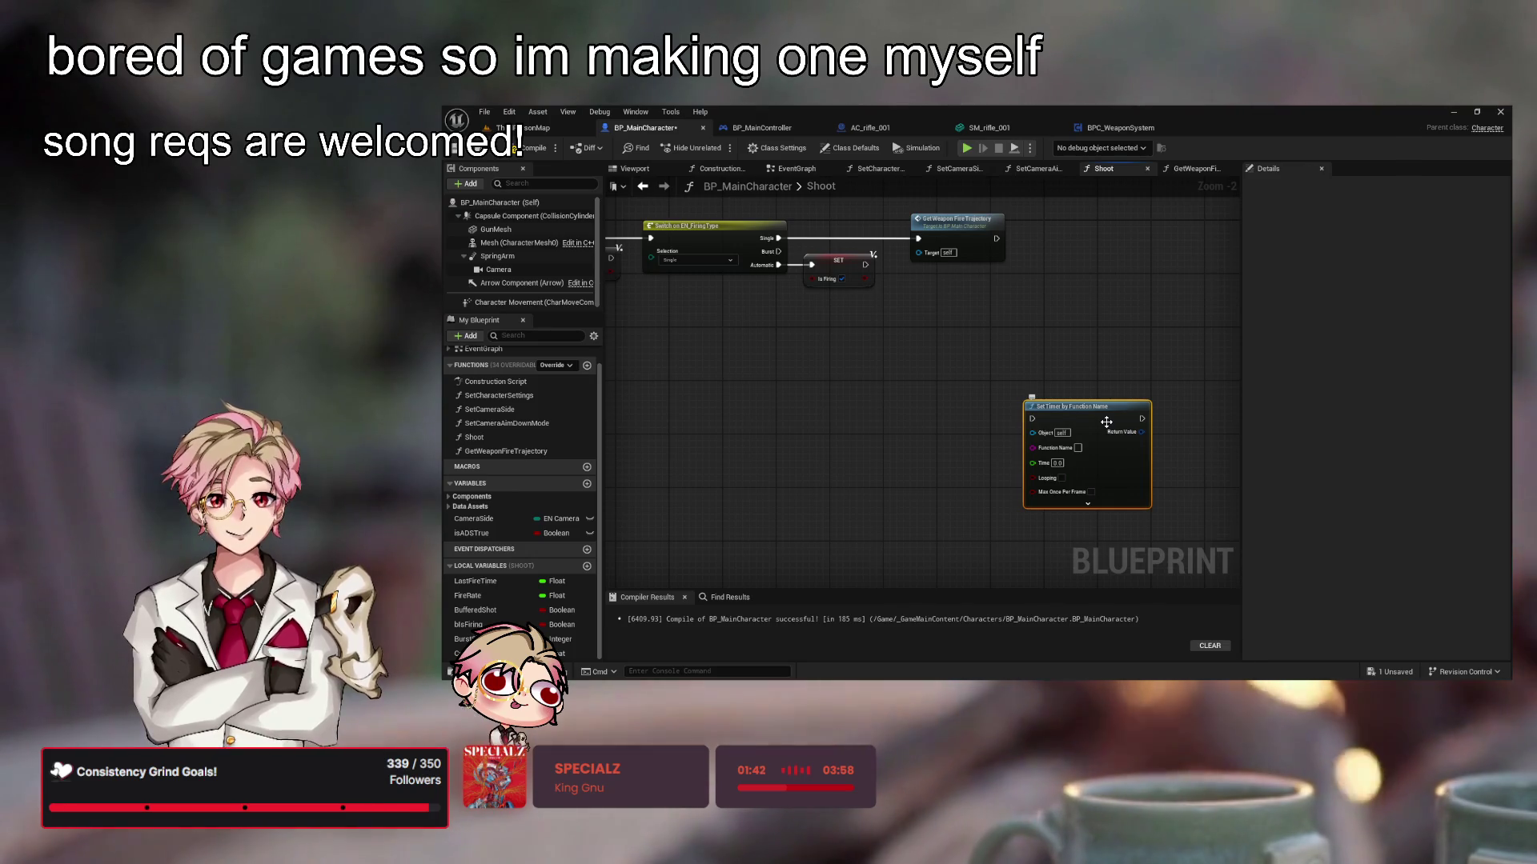
pyautogui.press('Delete')
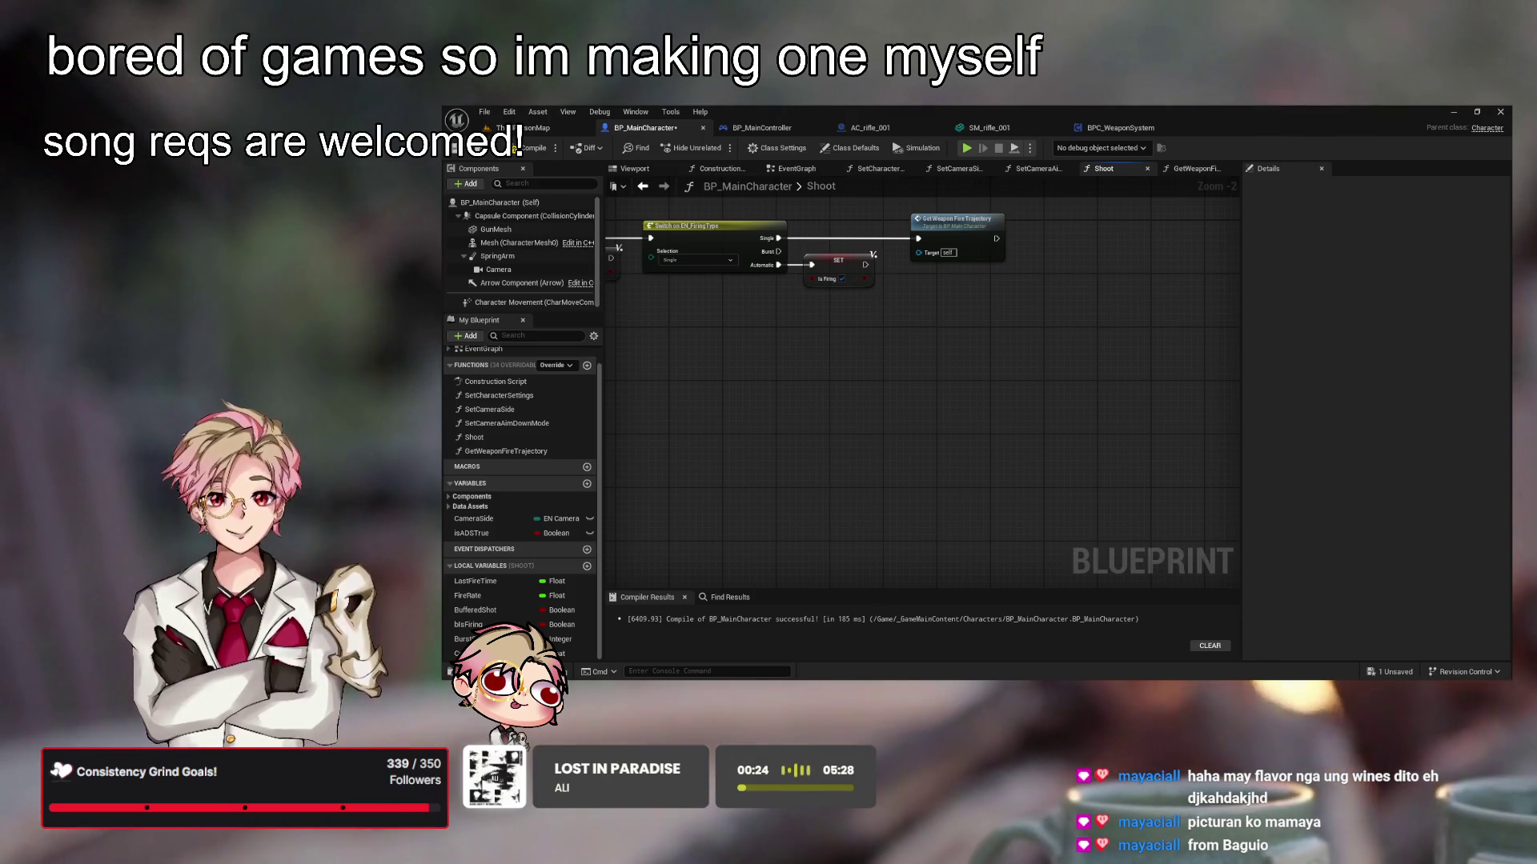
pyautogui.moveTo(851, 451)
pyautogui.mouseDown()
pyautogui.moveTo(960, 436)
pyautogui.moveTo(929, 446)
pyautogui.moveTo(1007, 406)
pyautogui.mouseUp()
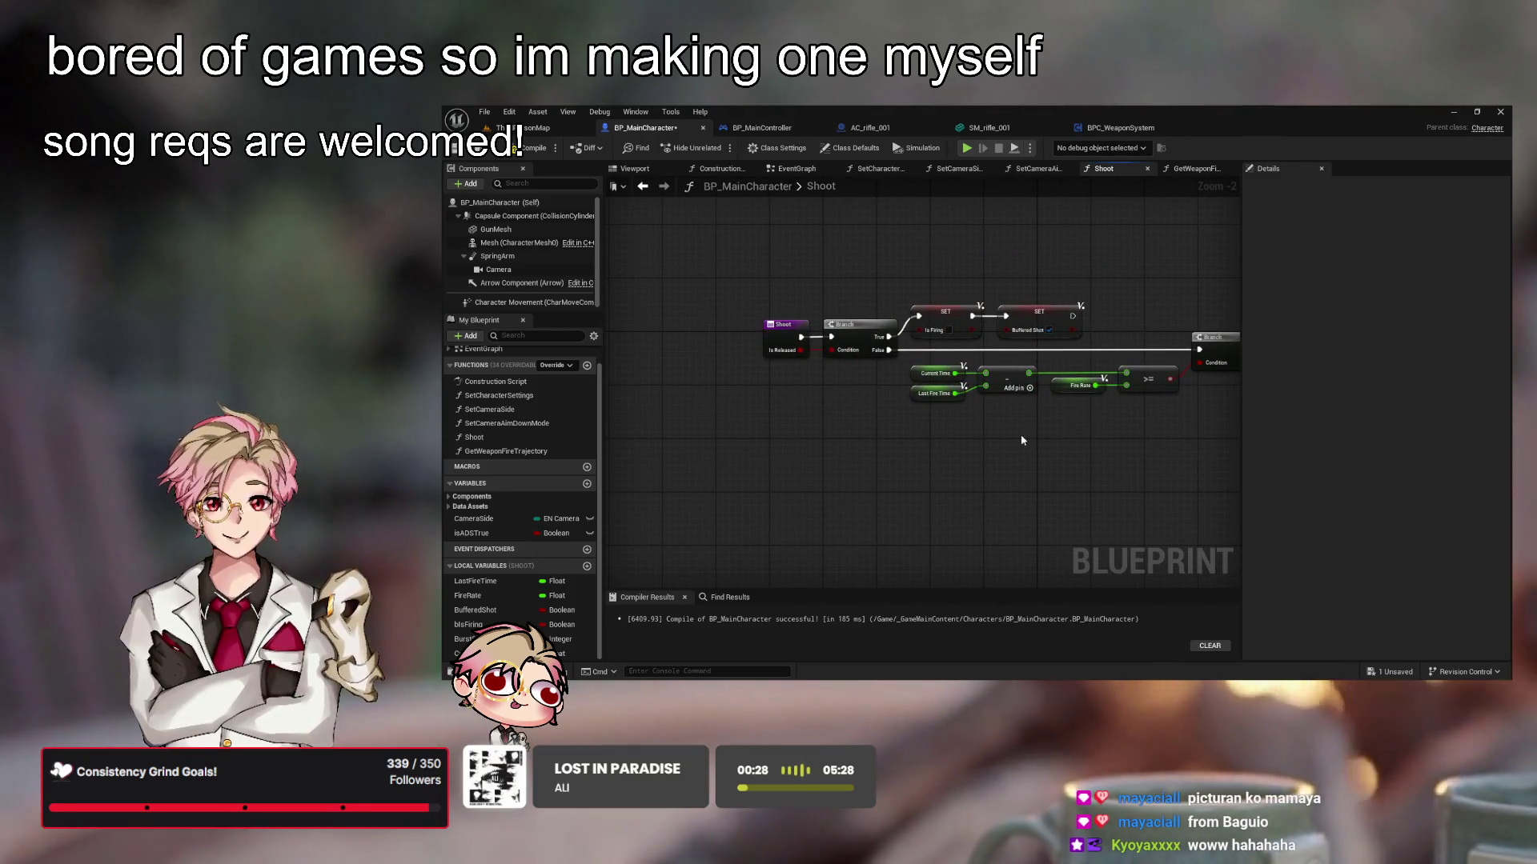
# Delete the fire-rate timing nodes from Shoot and shift the remaining nodes left to close the gap
pyautogui.scroll(-3, 961, 448)
pyautogui.moveTo(998, 467); pyautogui.dragTo(753, 383)
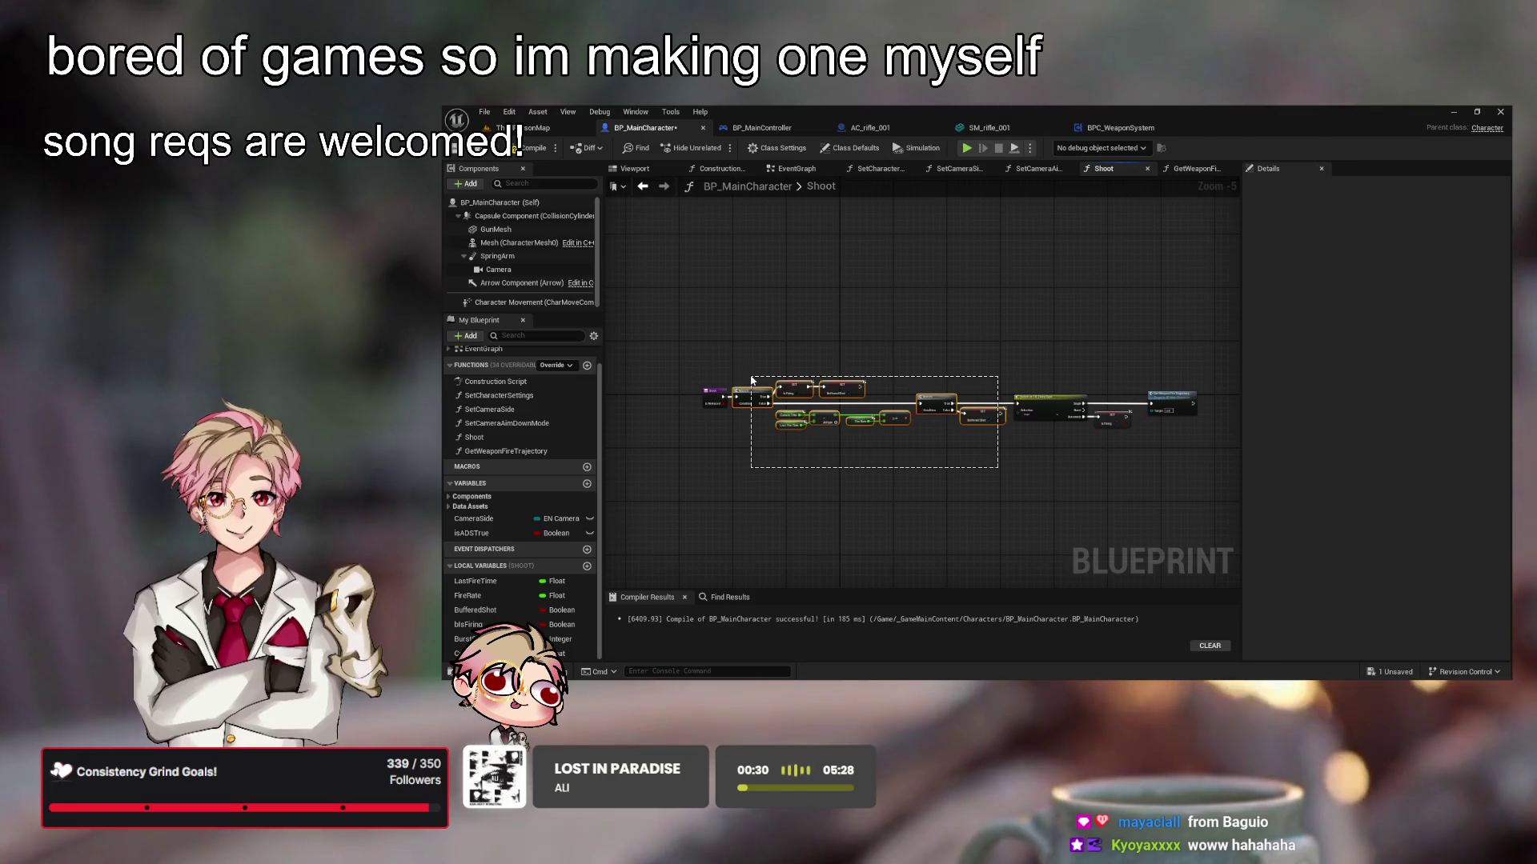
pyautogui.press('Delete')
pyautogui.moveTo(1014, 421); pyautogui.dragTo(746, 417)
pyautogui.moveTo(750, 476); pyautogui.dragTo(928, 506)
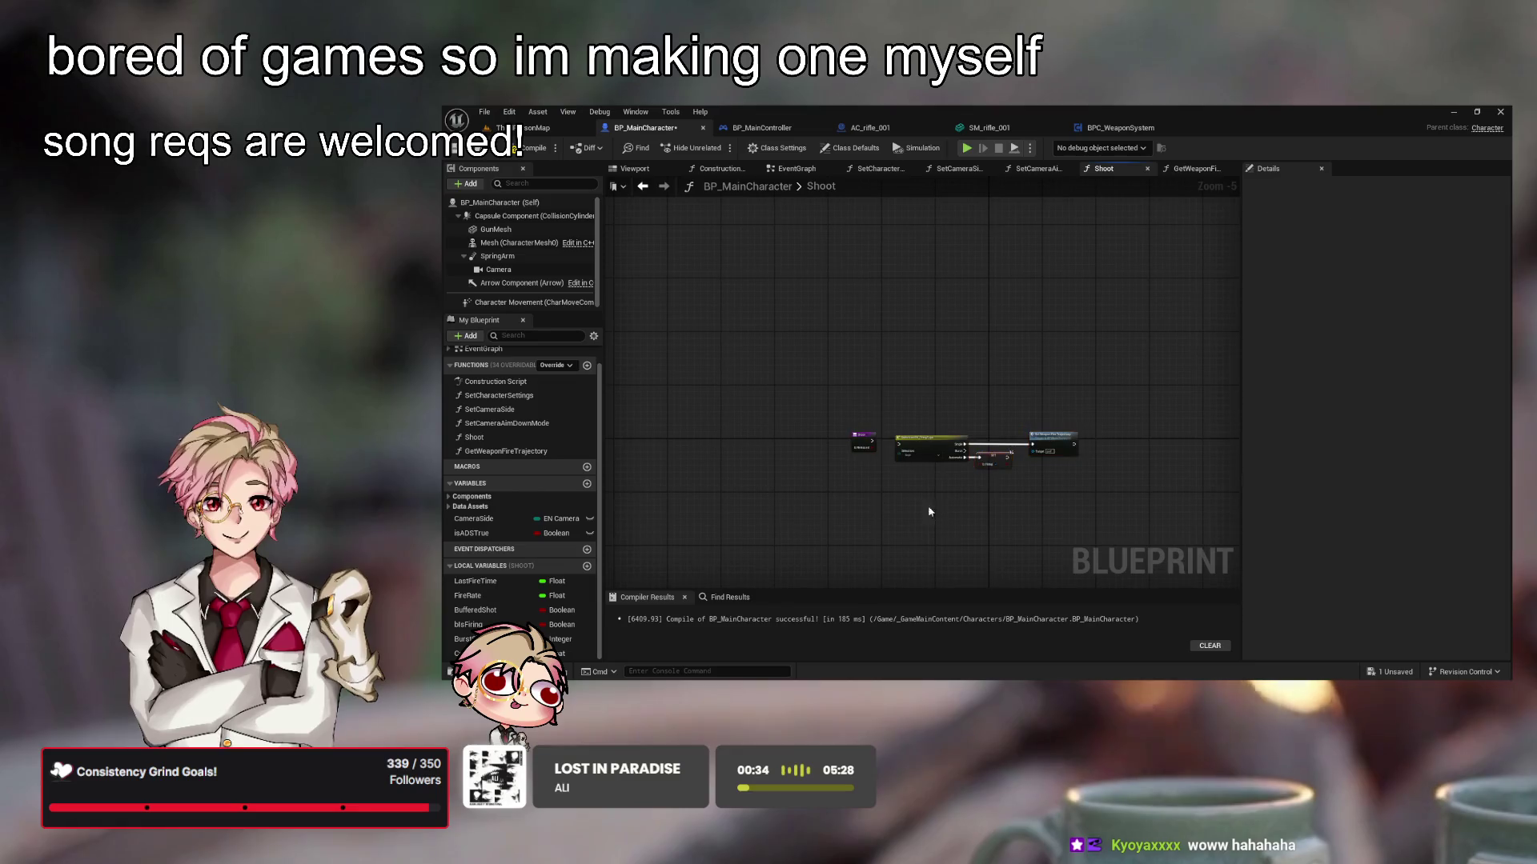
# Add a new function named CanFire to BP_MainCharacter
pyautogui.scroll(3, 928, 505)
pyautogui.click(588, 366)
pyautogui.write('CanFire')
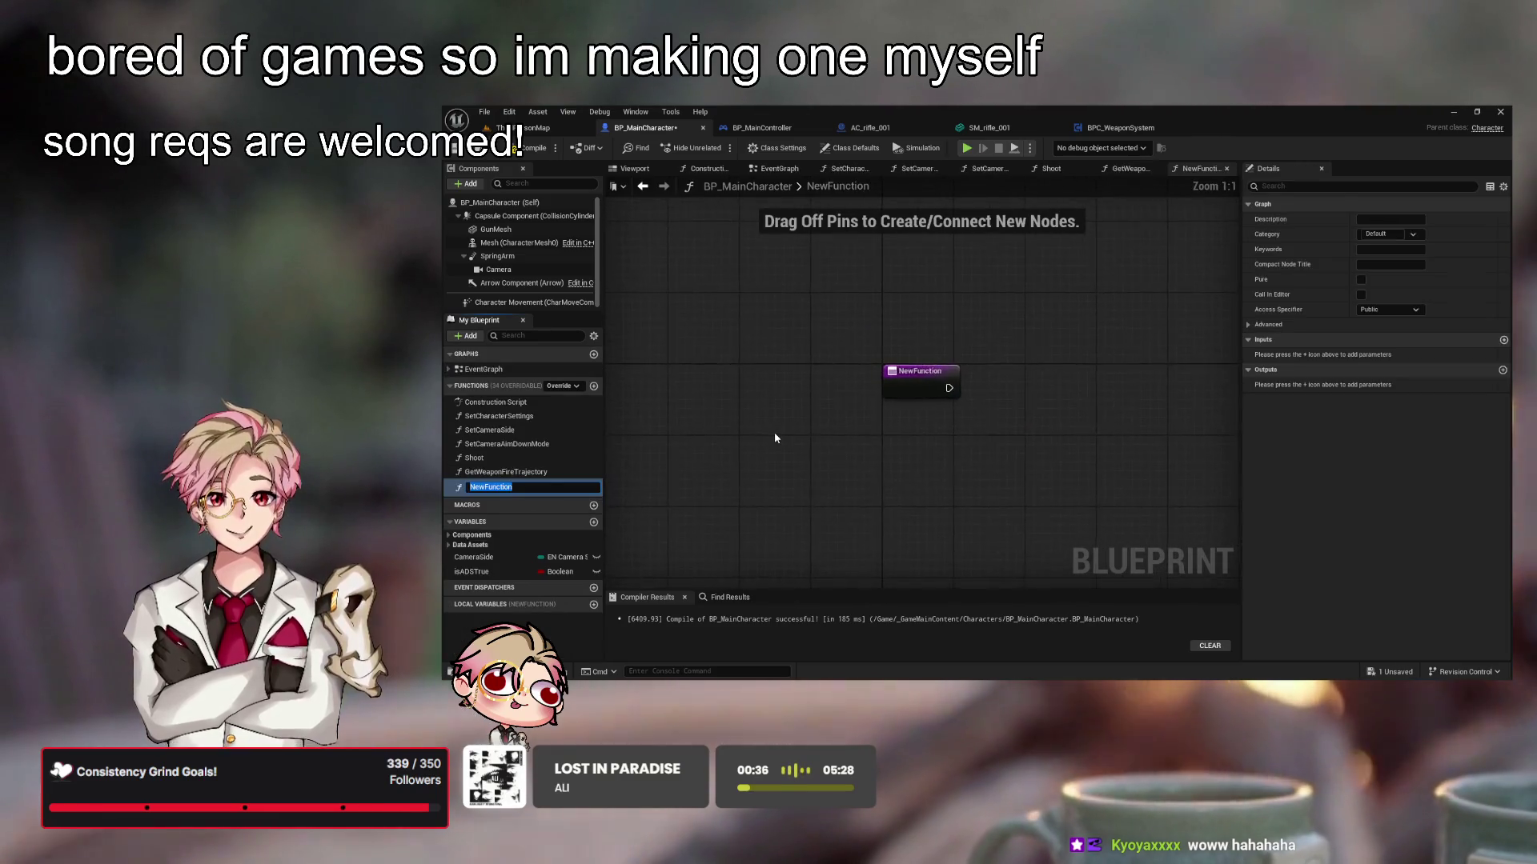
pyautogui.press('Return')
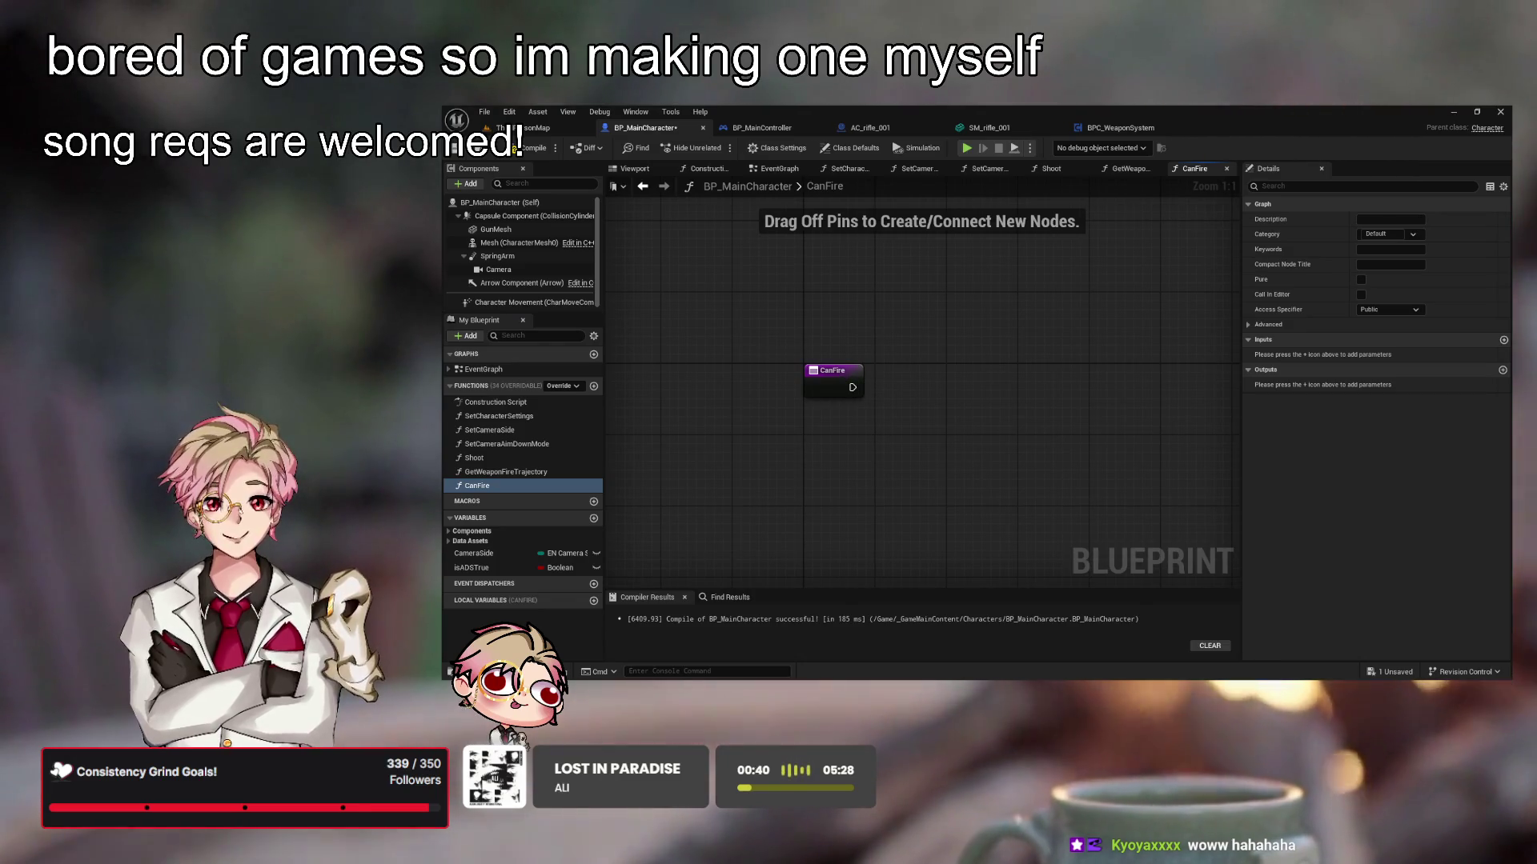
# Remove CanFire's trial Get Game Time and add nodes and the NewVar variable, leaving only the entry node
pyautogui.moveTo(853, 388)
pyautogui.mouseDown()
pyautogui.moveTo(964, 401)
pyautogui.moveTo(829, 449)
pyautogui.mouseUp()
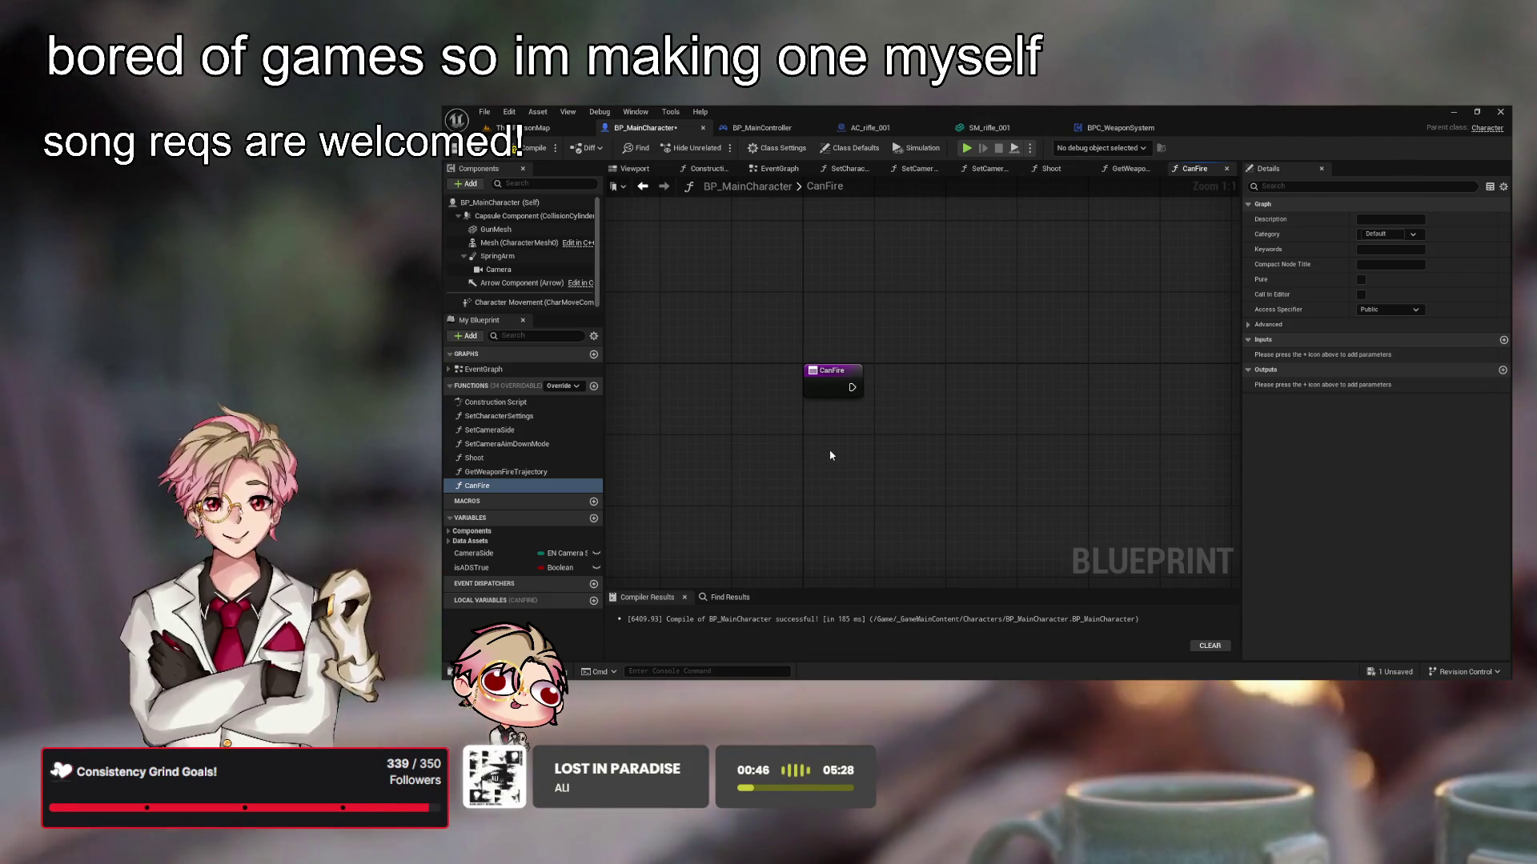
pyautogui.hotkey('ctrl', 'v')
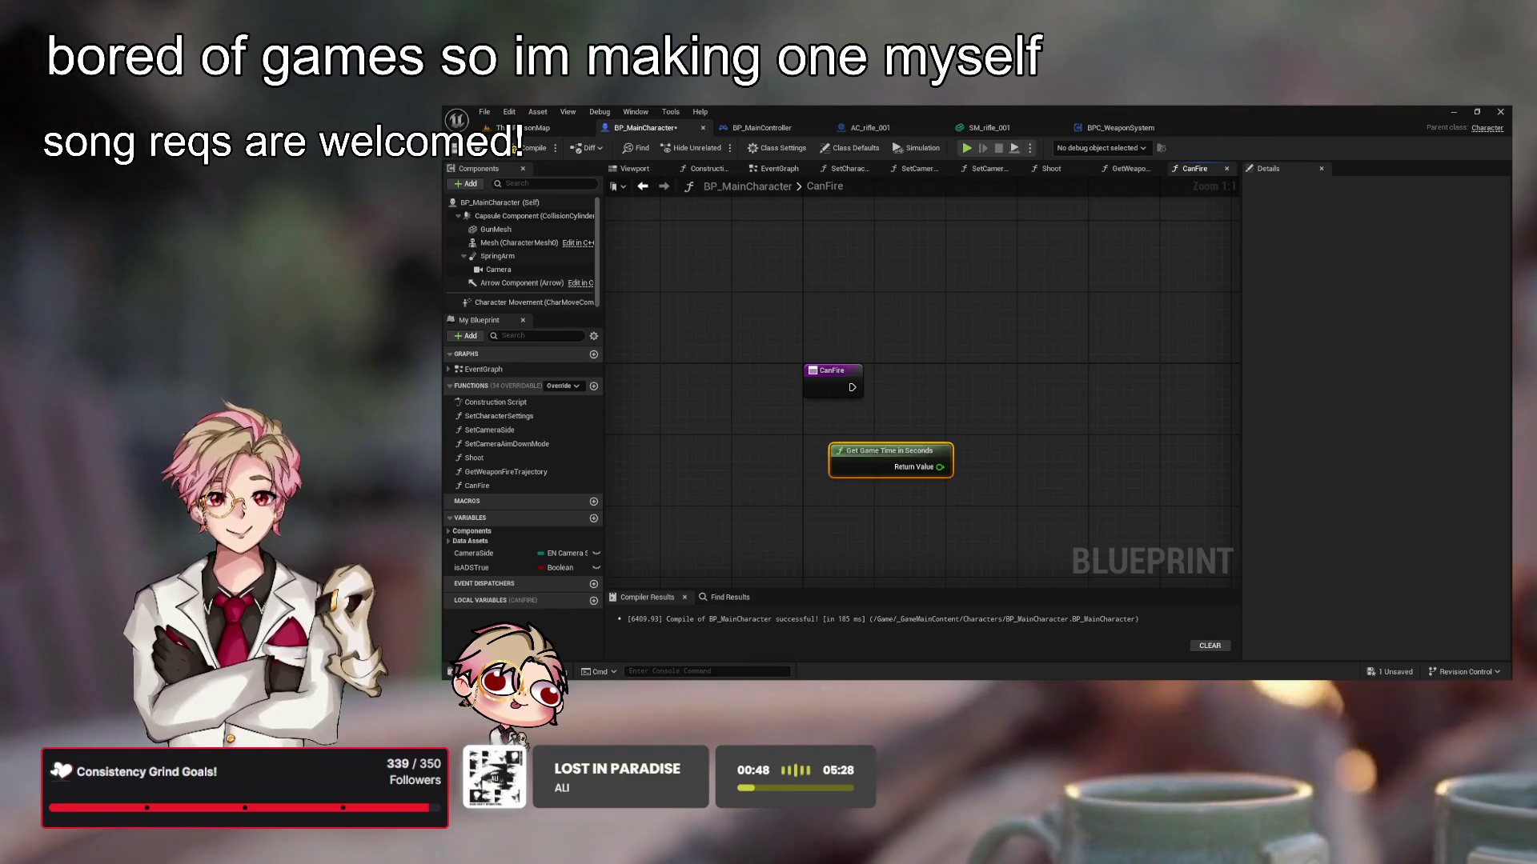
pyautogui.moveTo(940, 466)
pyautogui.mouseDown()
pyautogui.moveTo(1015, 479)
pyautogui.moveTo(990, 462)
pyautogui.mouseUp()
pyautogui.click(921, 528)
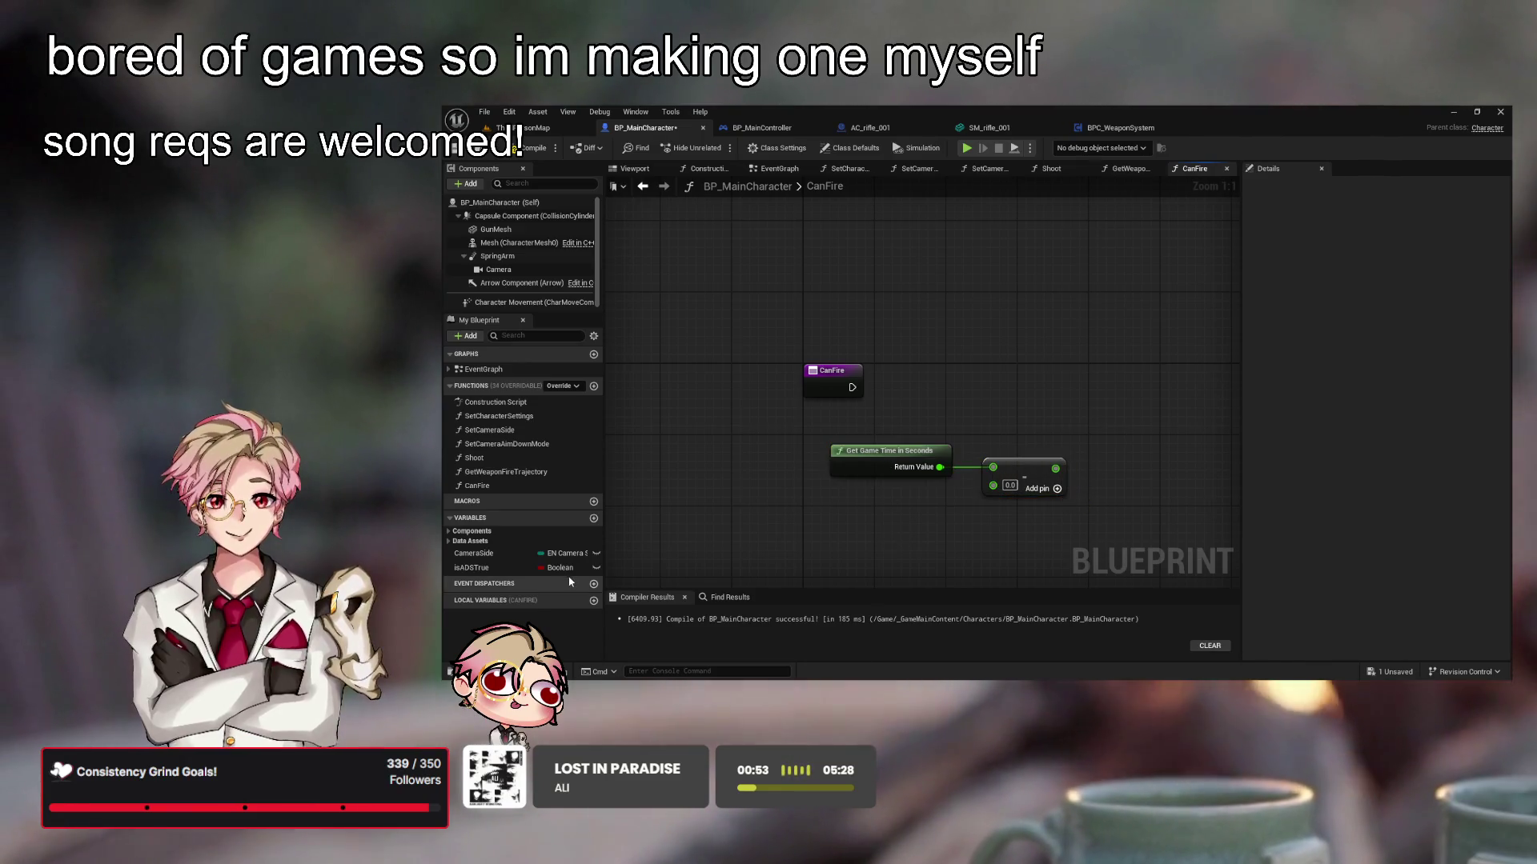
pyautogui.click(593, 518)
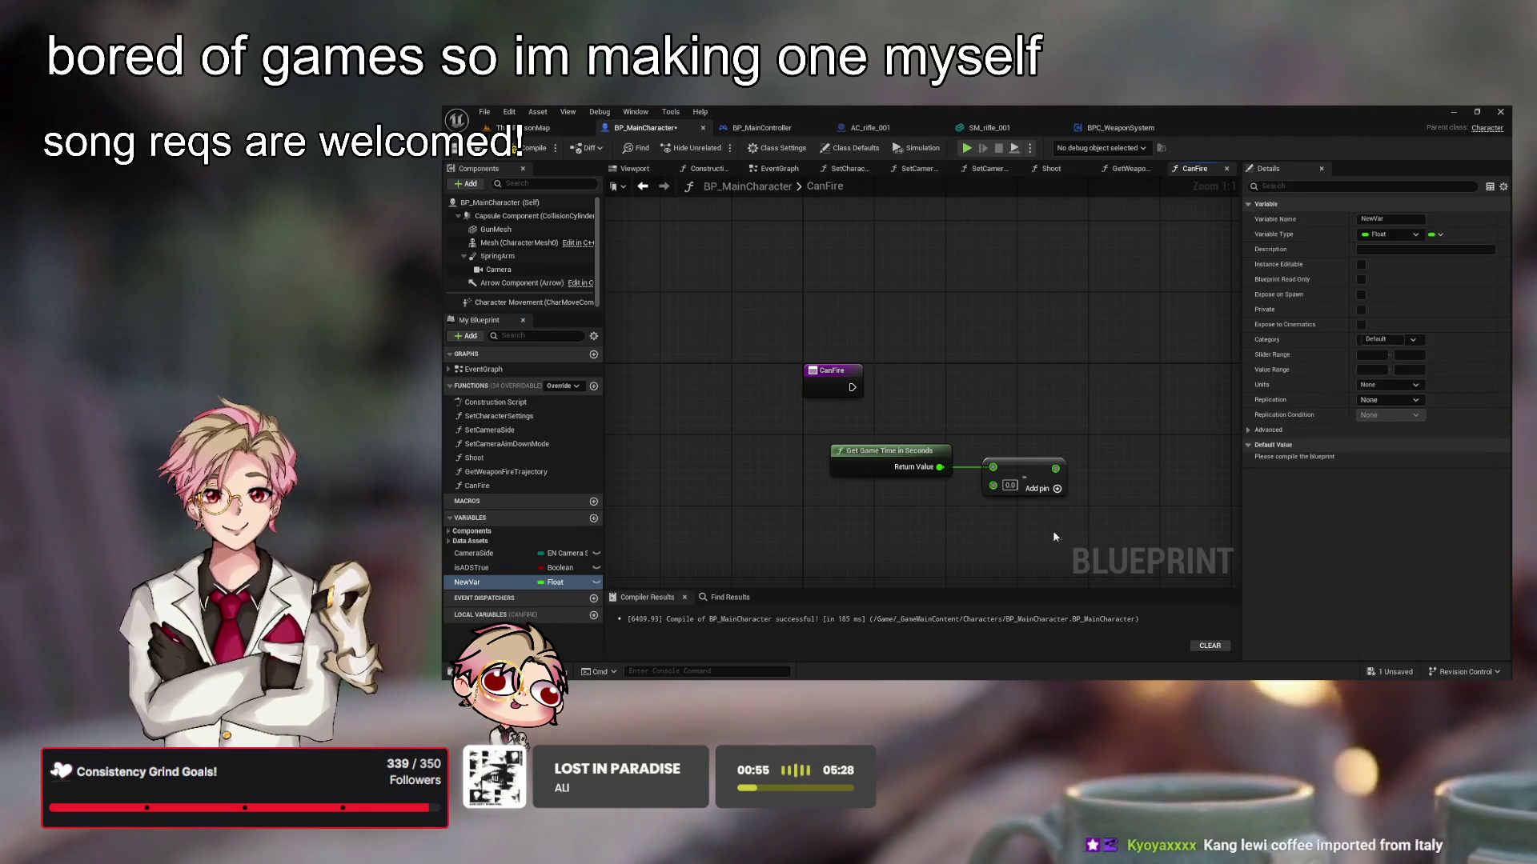
pyautogui.moveTo(1053, 536); pyautogui.dragTo(843, 453)
pyautogui.press('Delete')
pyautogui.click(502, 578)
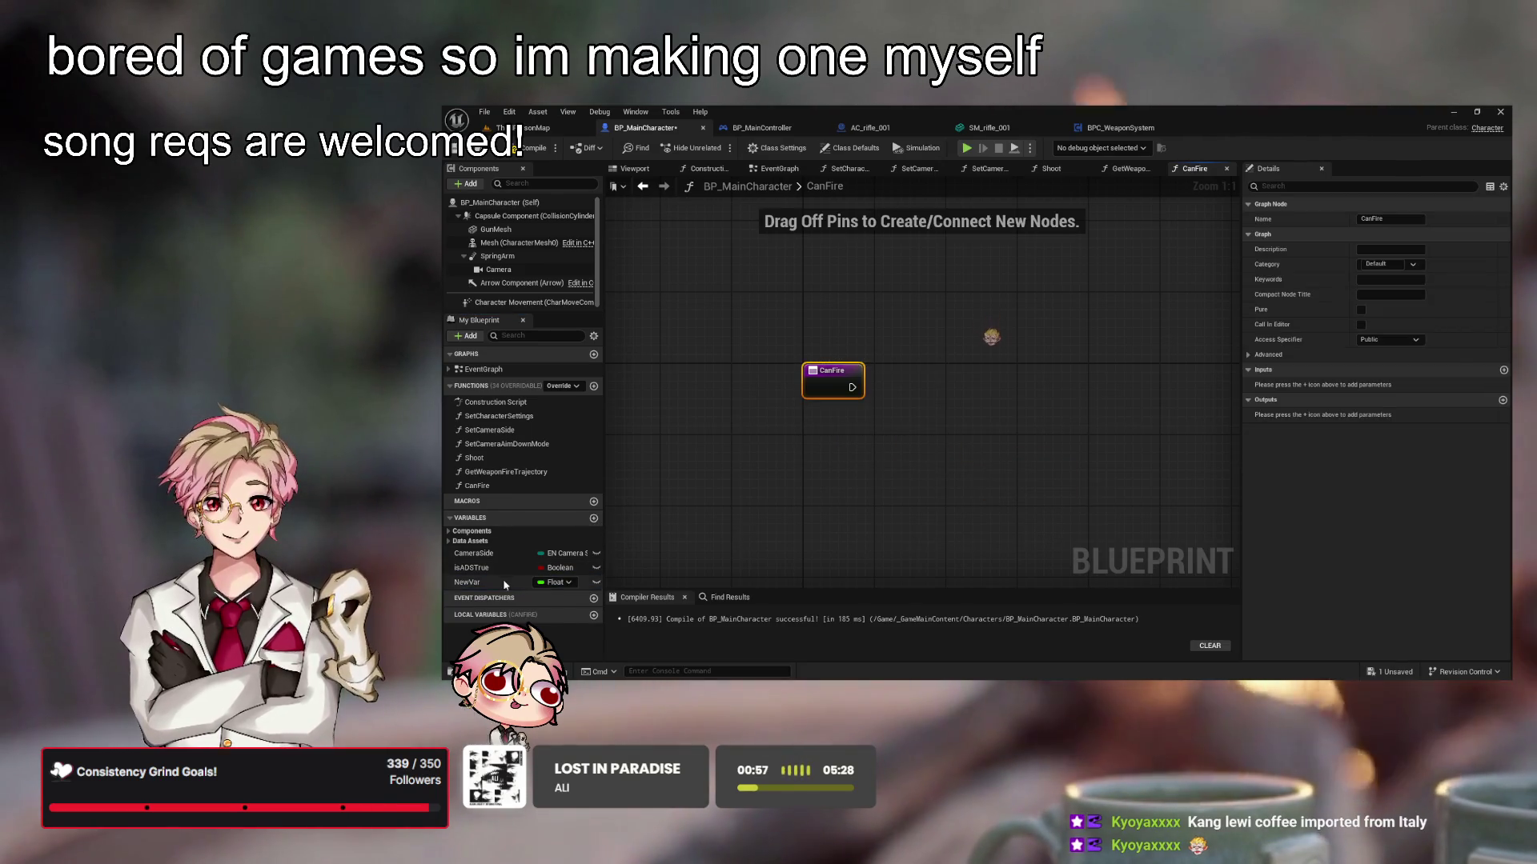
pyautogui.press('Delete')
pyautogui.click(512, 368)
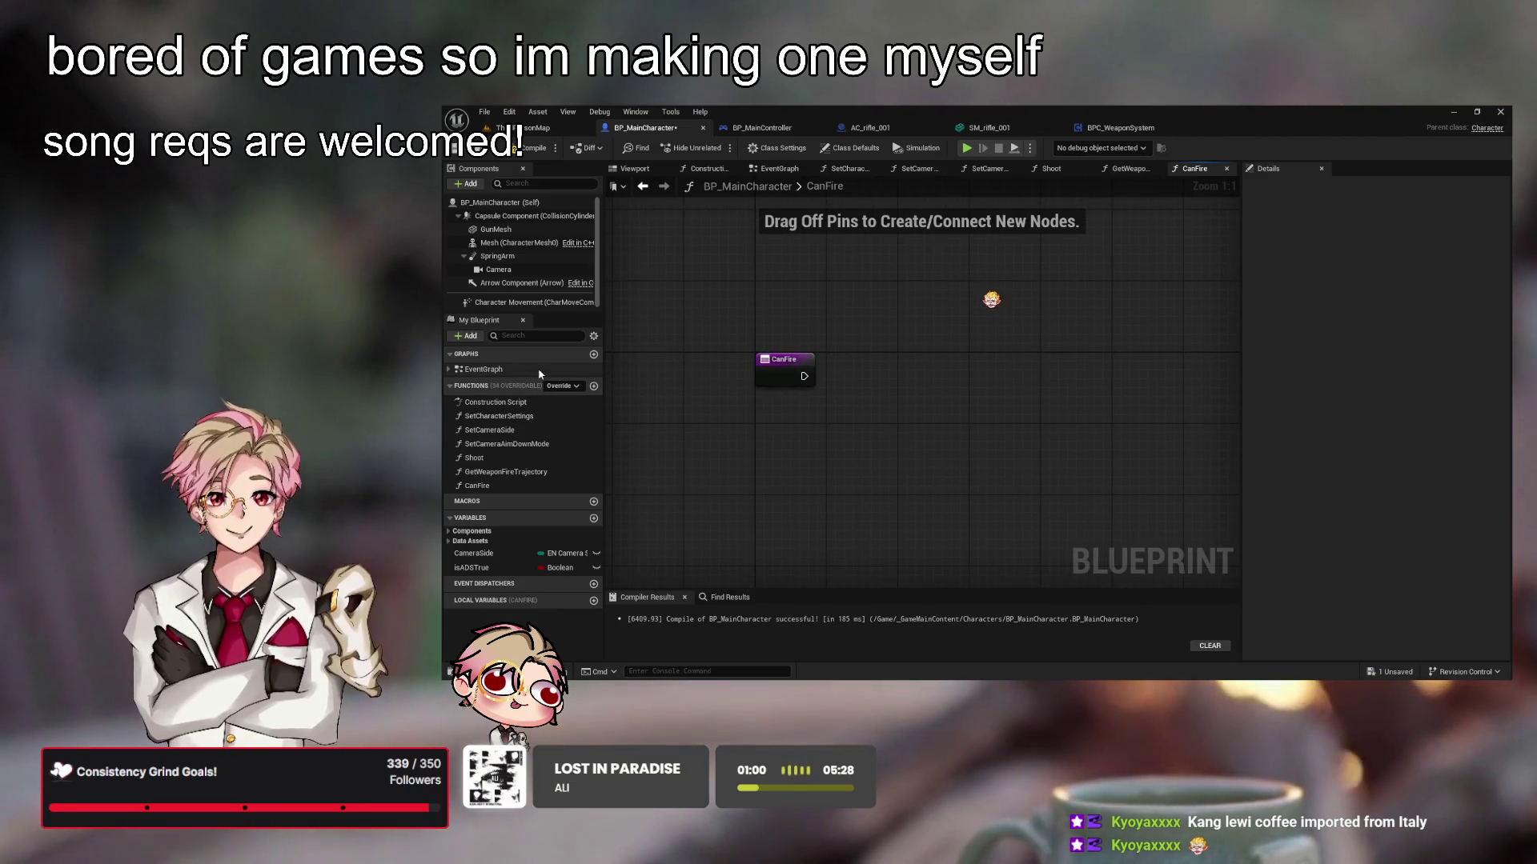